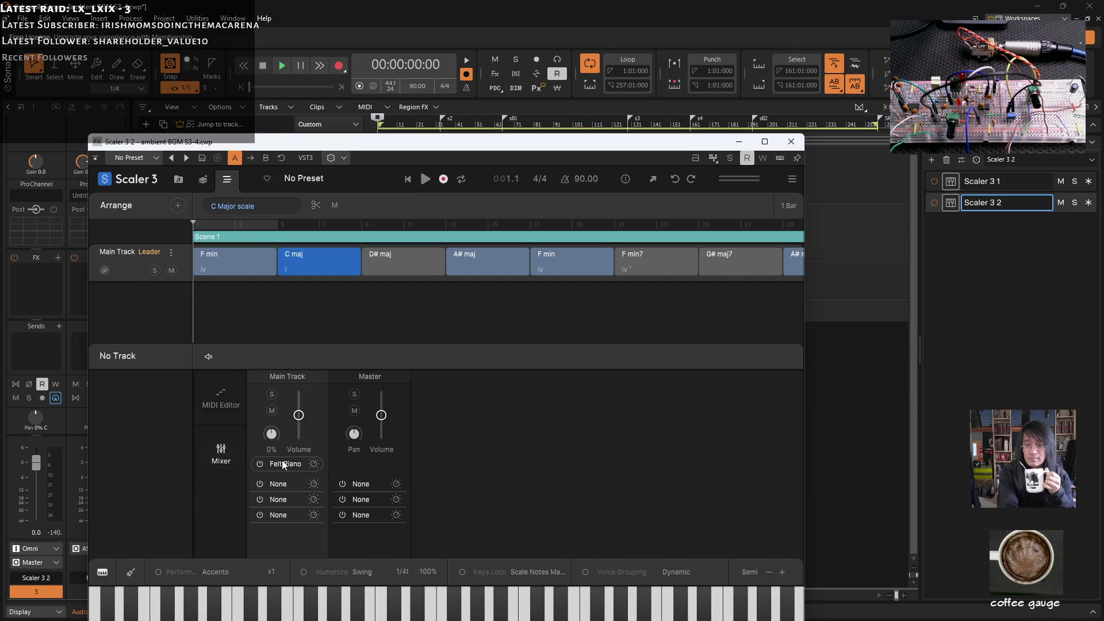
- Swap the Main Track's Felt Piano for the Generate (VST3) instrument in Scaler 3's mixer
click(313, 463)
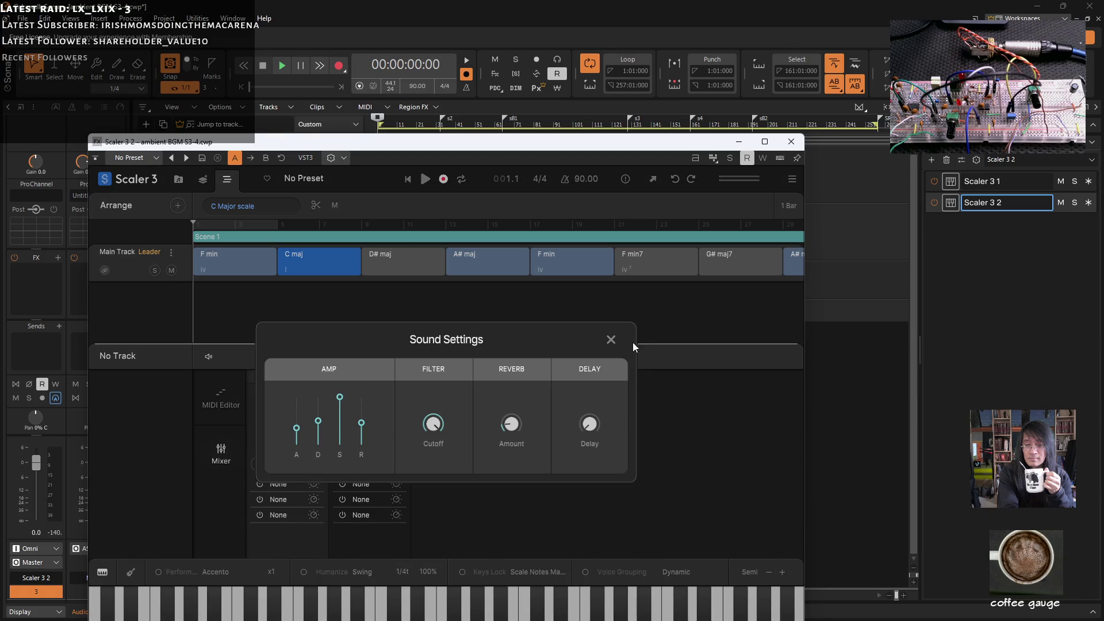
click(612, 340)
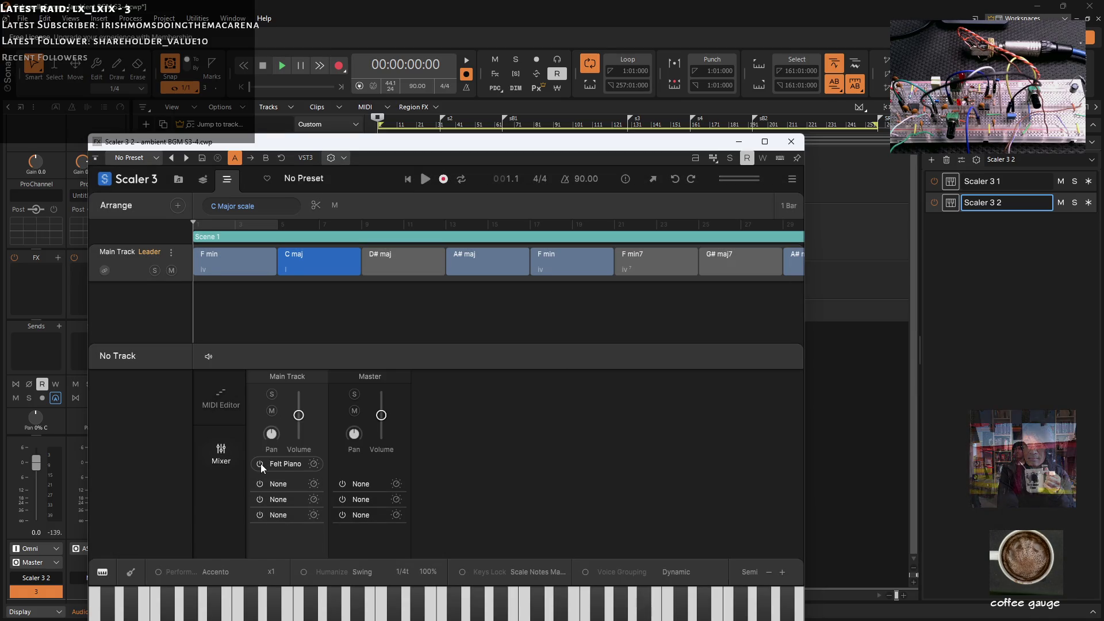
click(283, 464)
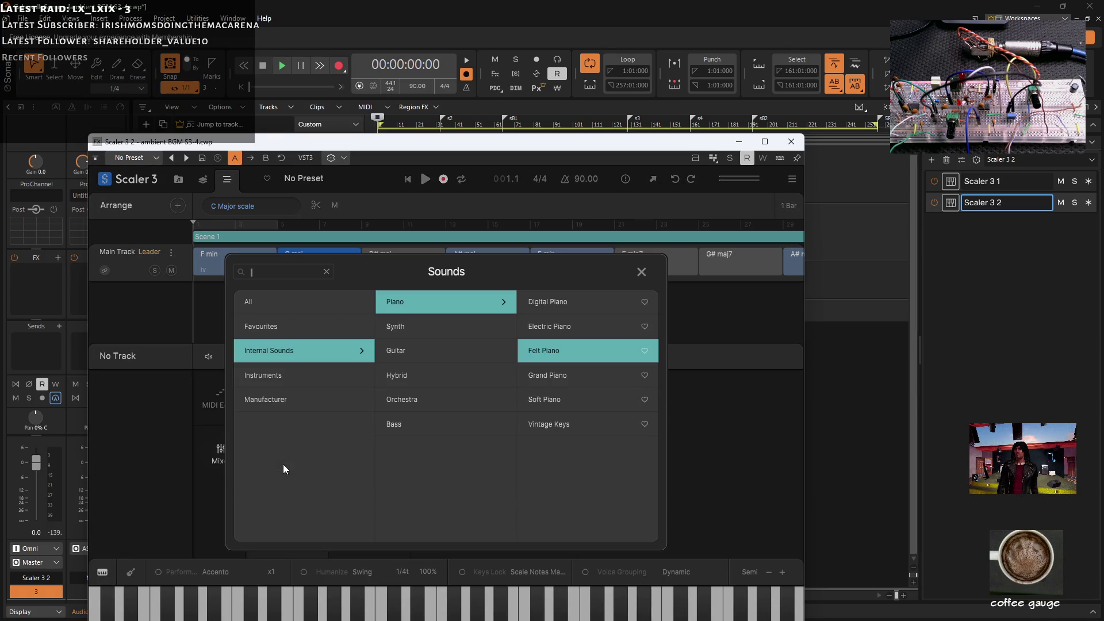
click(273, 383)
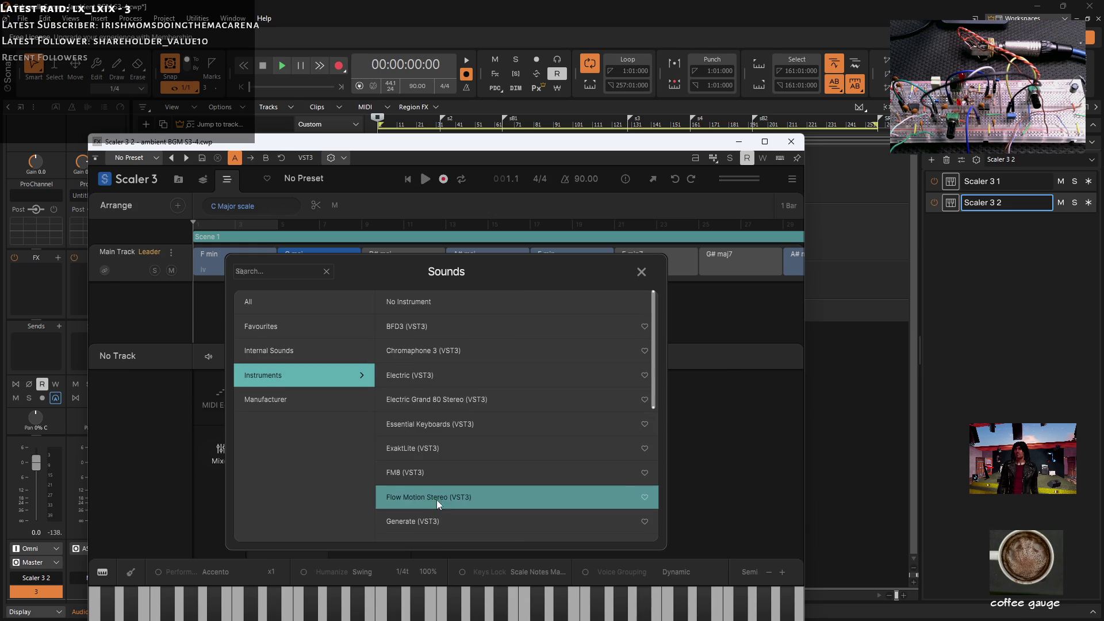
click(411, 522)
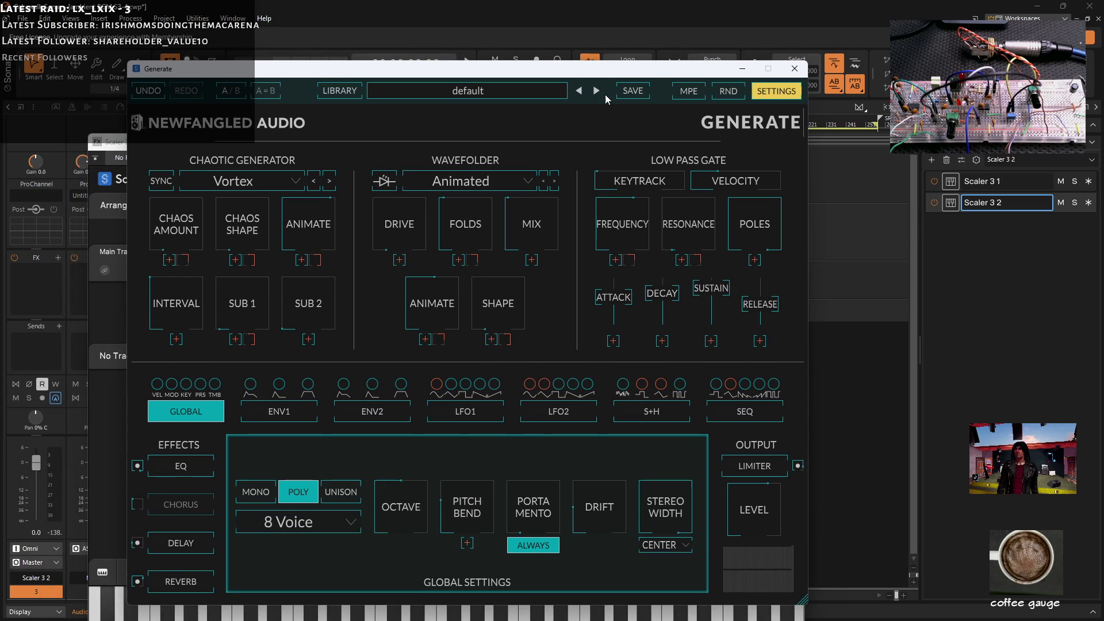
- Load the Dreamy Stepper preset from Generate's Sequences category
click(546, 95)
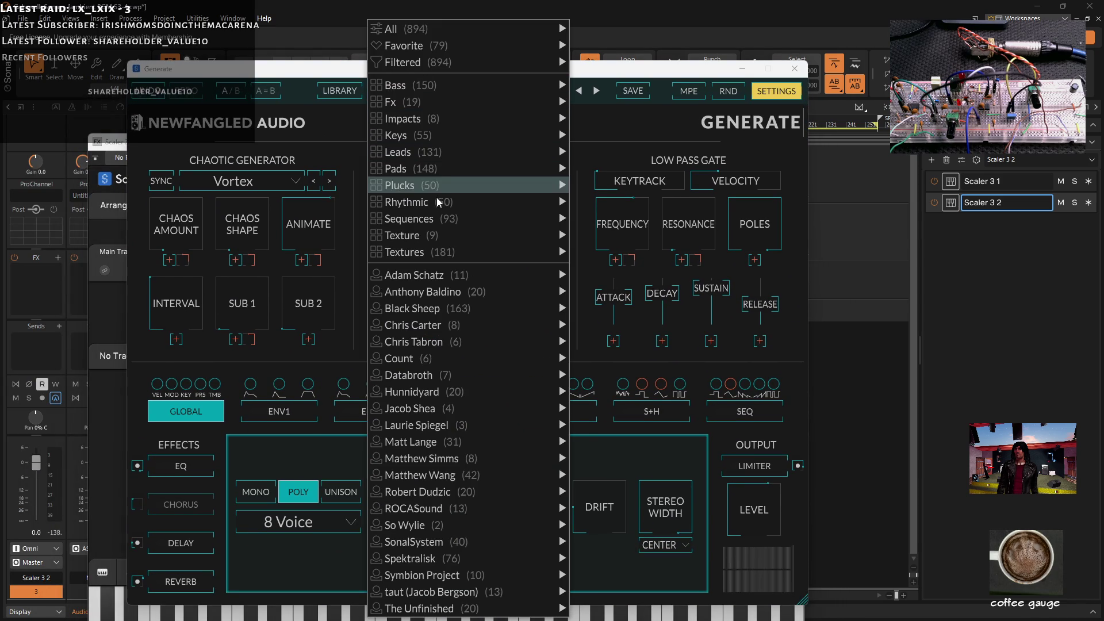
mouse_move(565, 219)
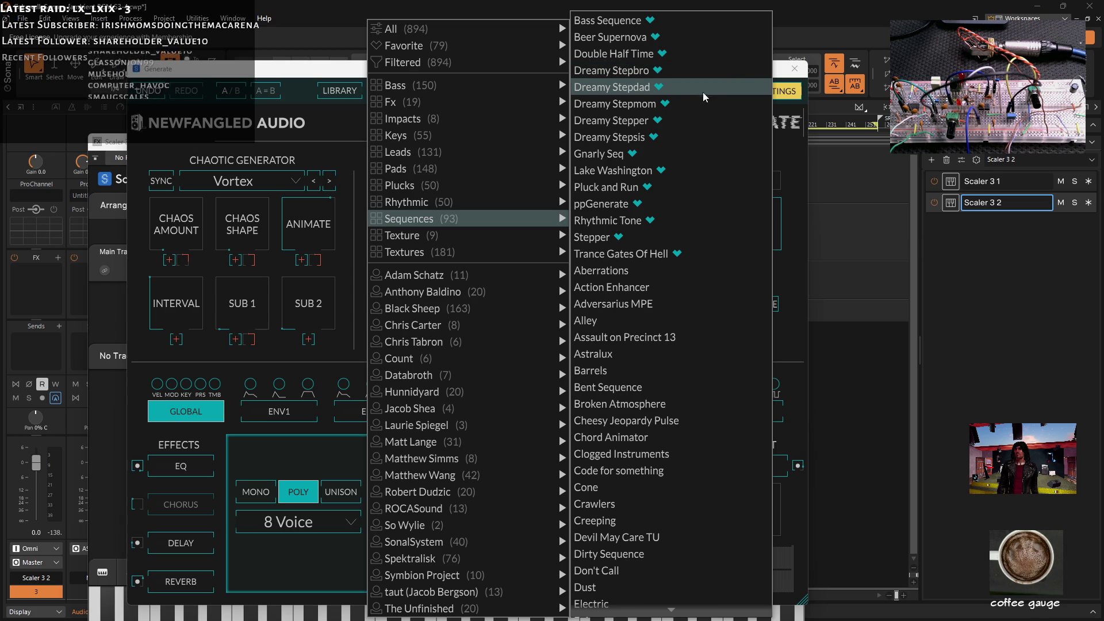
click(670, 120)
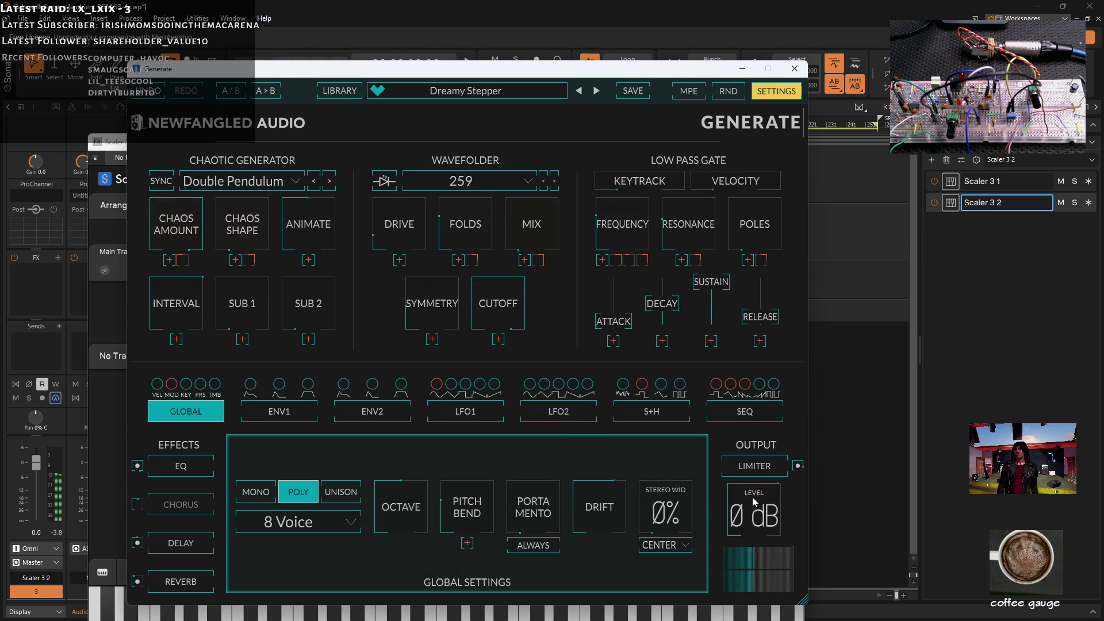
- Engage Generate's output limiter with lowered gain and added compression
click(755, 465)
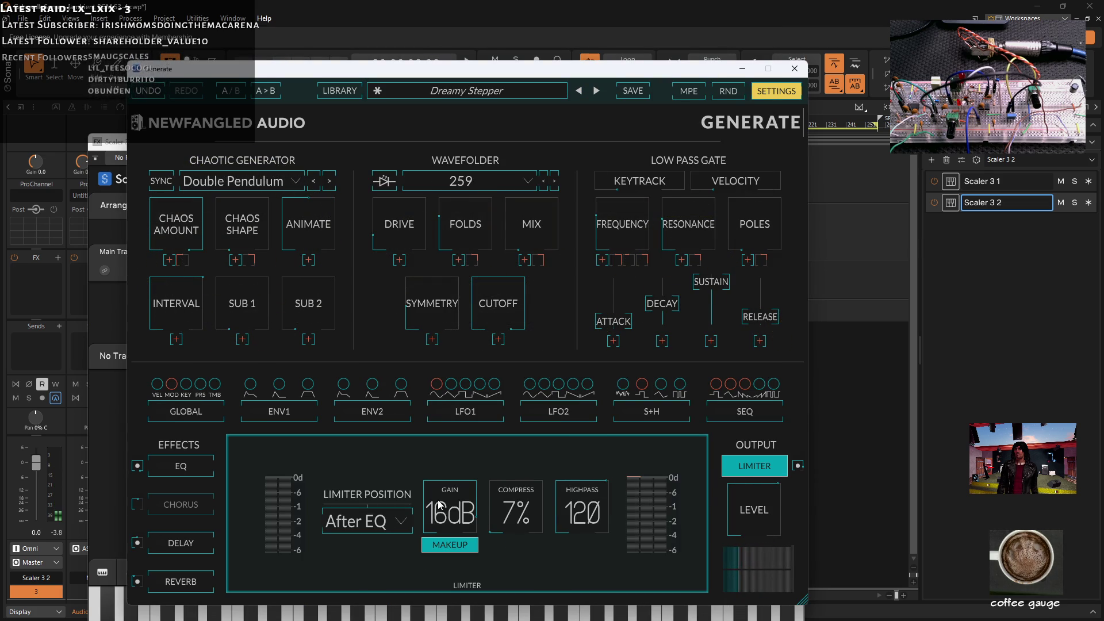
drag(450, 509, 453, 548)
drag(515, 512, 512, 473)
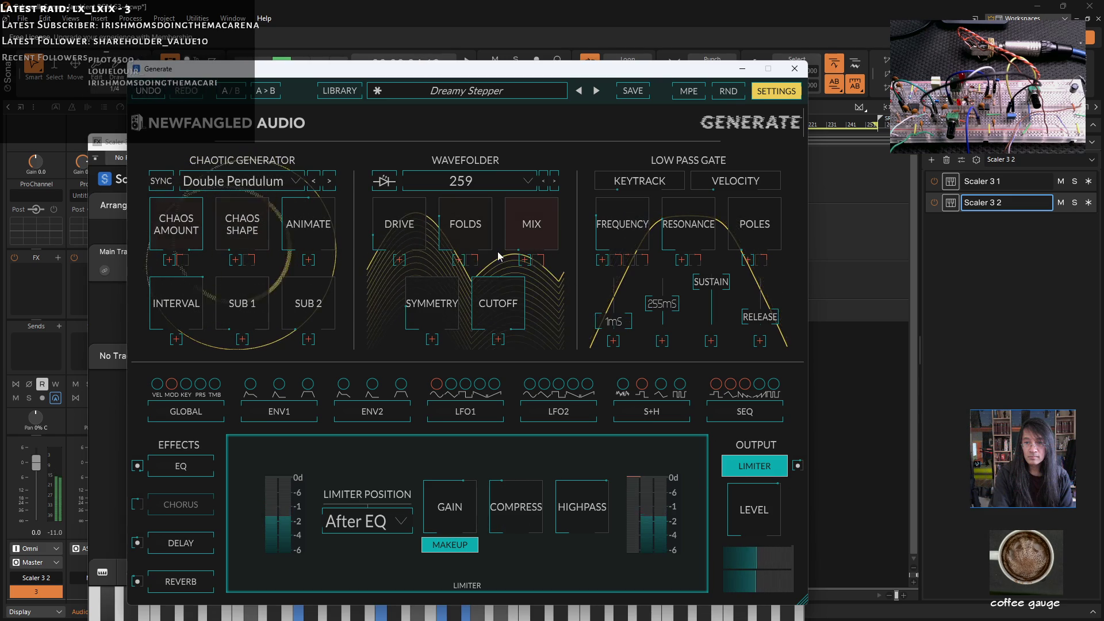
drag(500, 81, 514, 59)
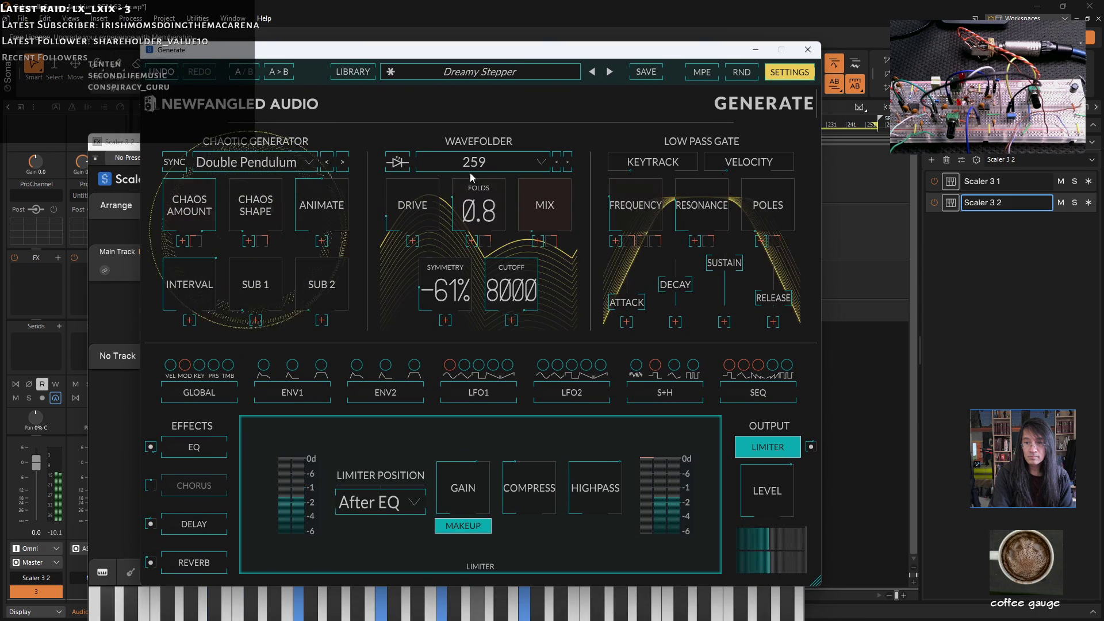
- Load the Dreamy Stepsis preset from Generate's Sequences list
click(552, 74)
mouse_move(477, 217)
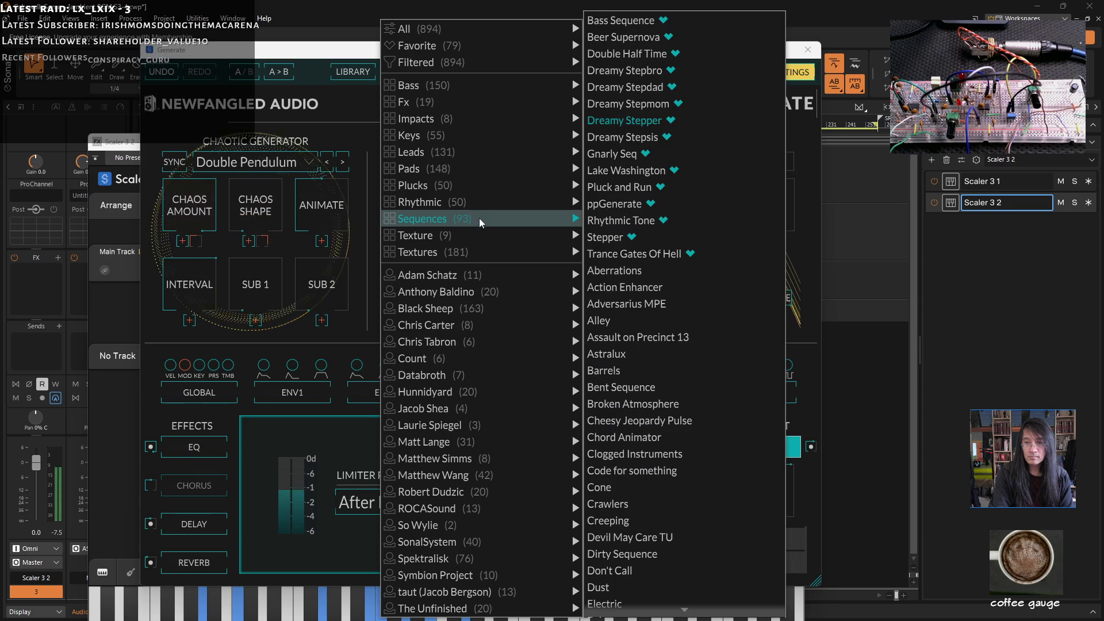
click(626, 137)
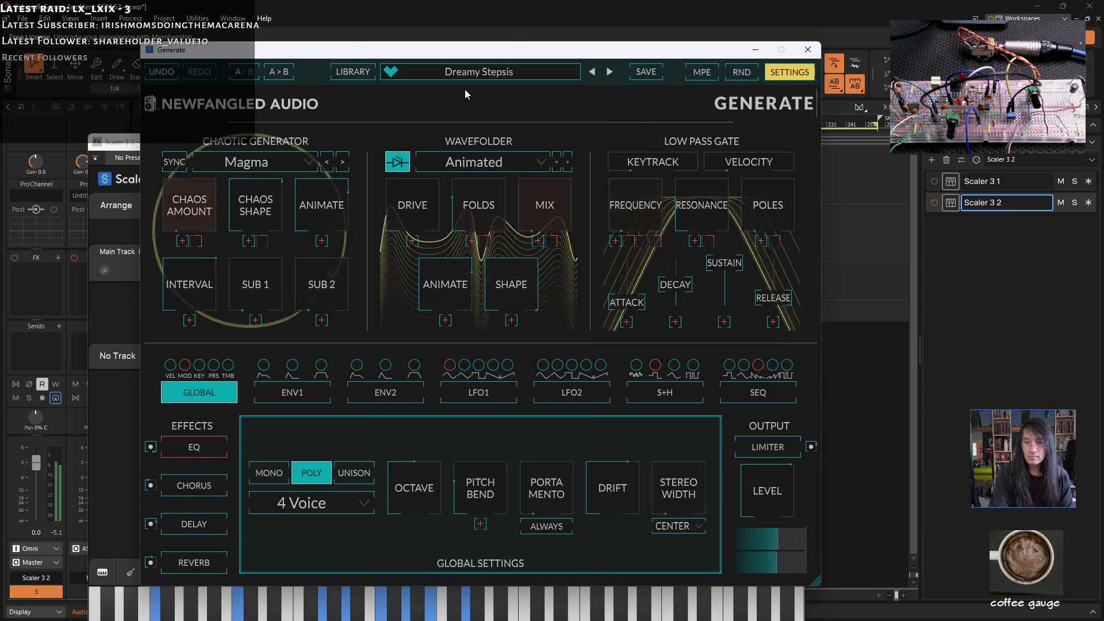
- Enable the limiter at 0 dB gain and 7% compression, turn on S+H 2, and set output to -2 dB
click(762, 444)
drag(463, 495, 465, 515)
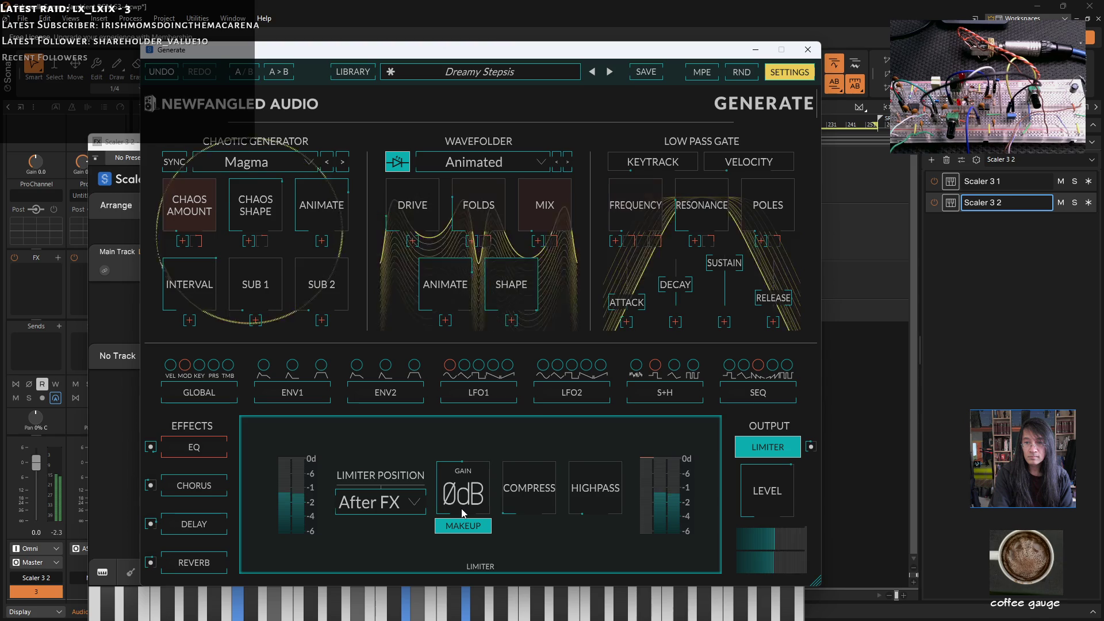
drag(529, 488, 529, 483)
click(654, 368)
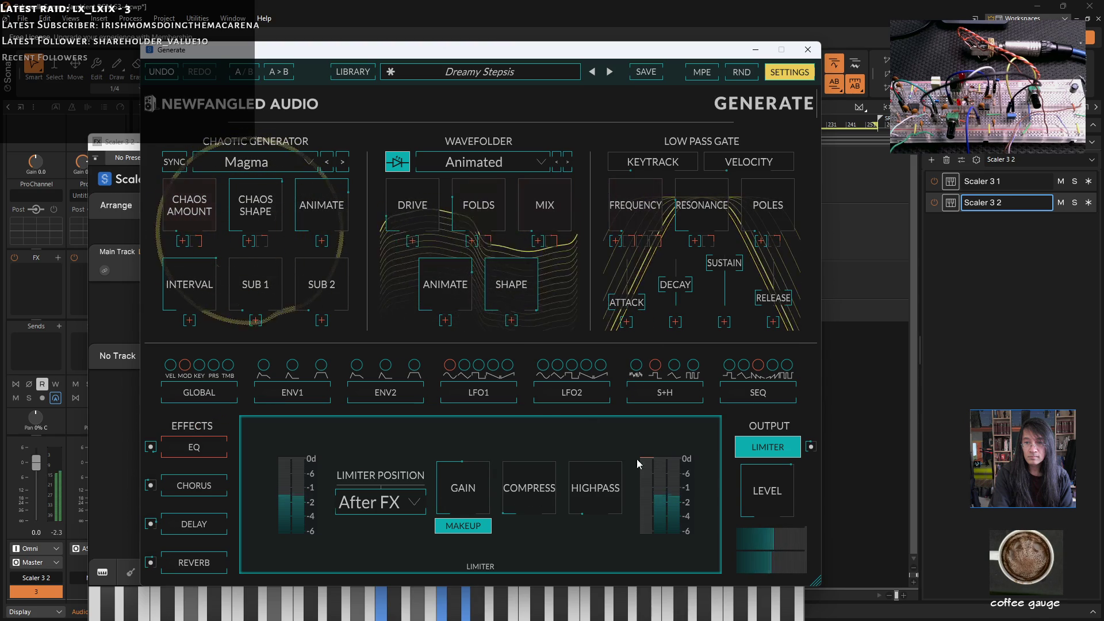
drag(757, 481, 757, 495)
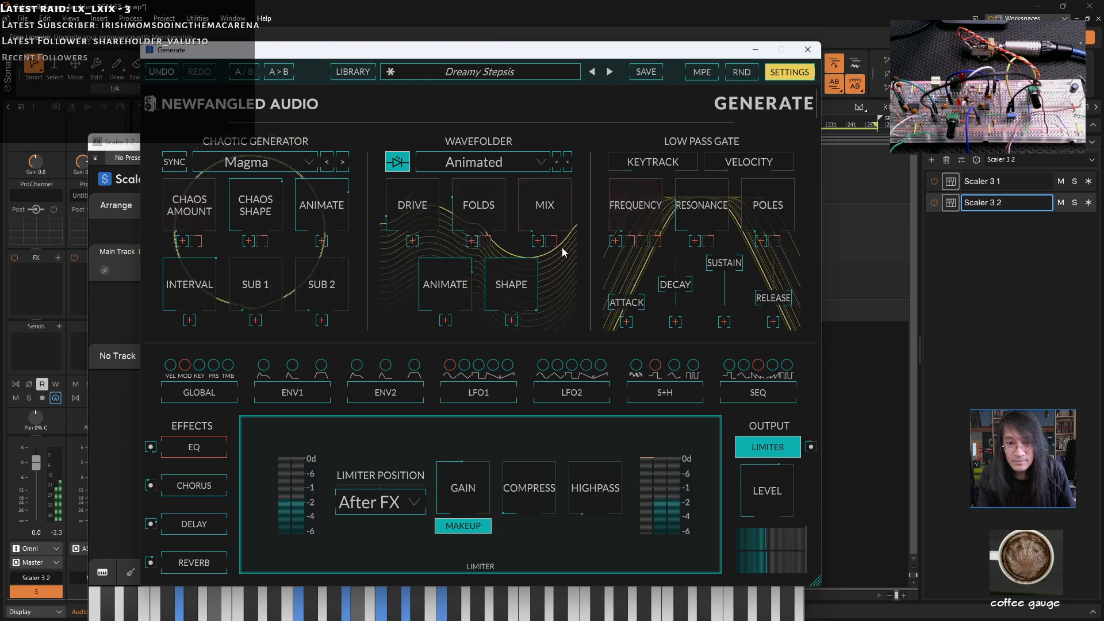
- Add an EQ boost near 3088 Hz, then close the Generate window
click(183, 448)
mouse_move(554, 494)
mouse_down()
mouse_move(483, 470)
mouse_move(592, 480)
mouse_move(593, 513)
mouse_move(616, 522)
mouse_up()
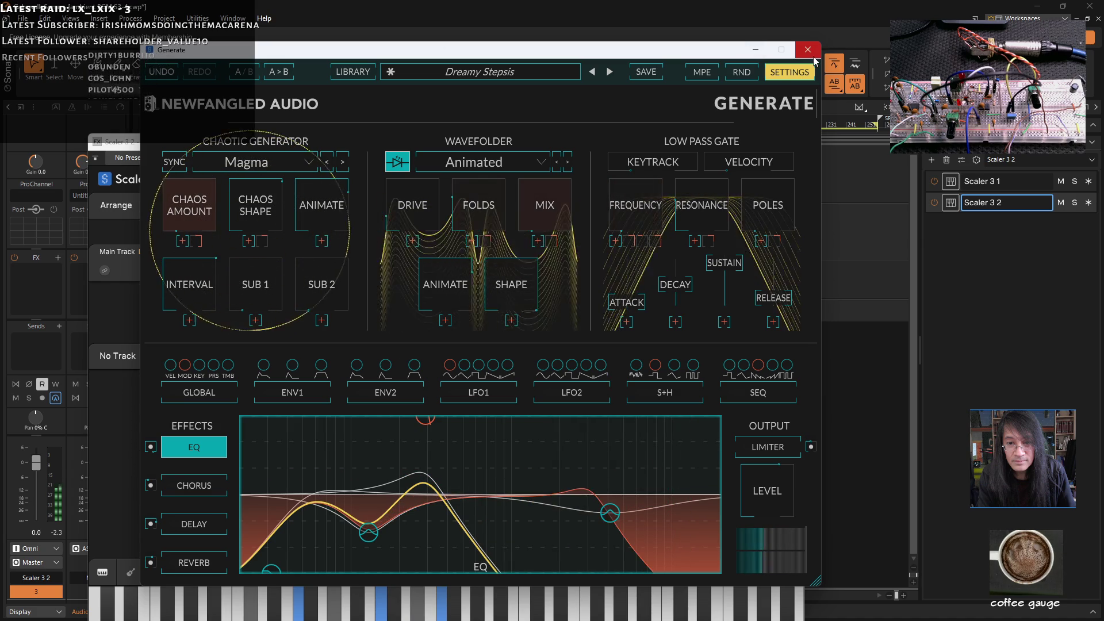
click(806, 51)
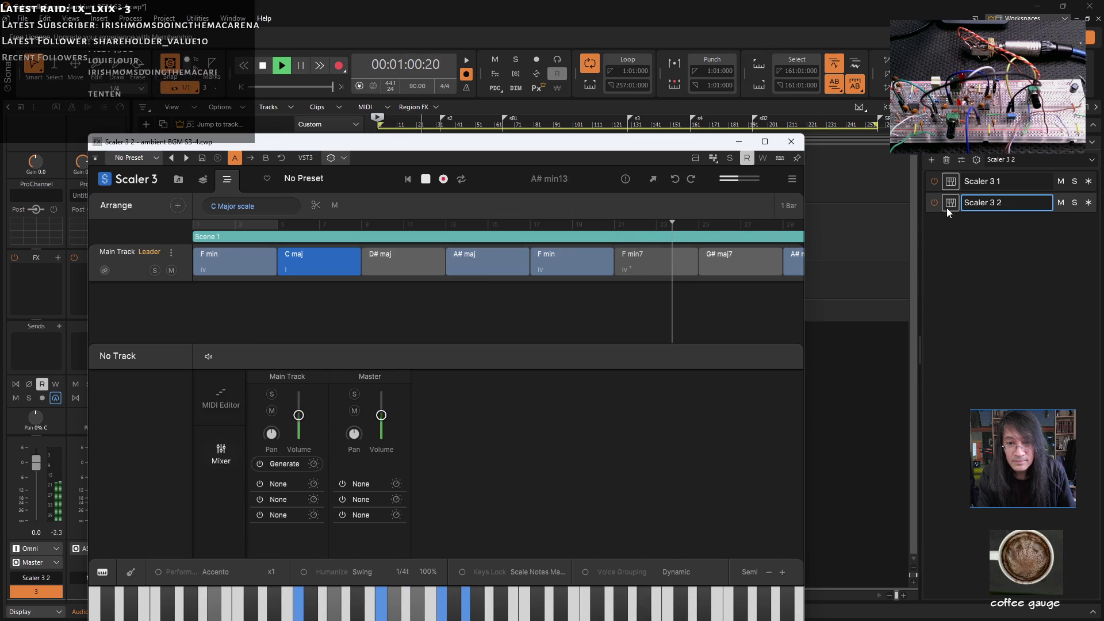
- Reopen Generate, switch its reverb off, and close the Generate and Scaler 3 windows
click(314, 465)
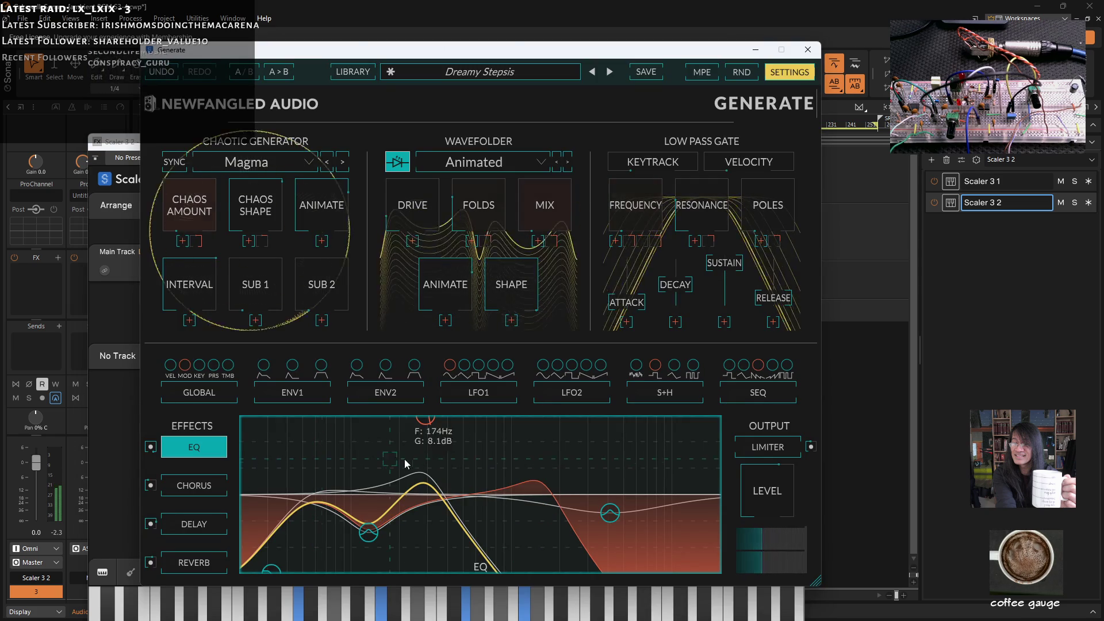
click(150, 562)
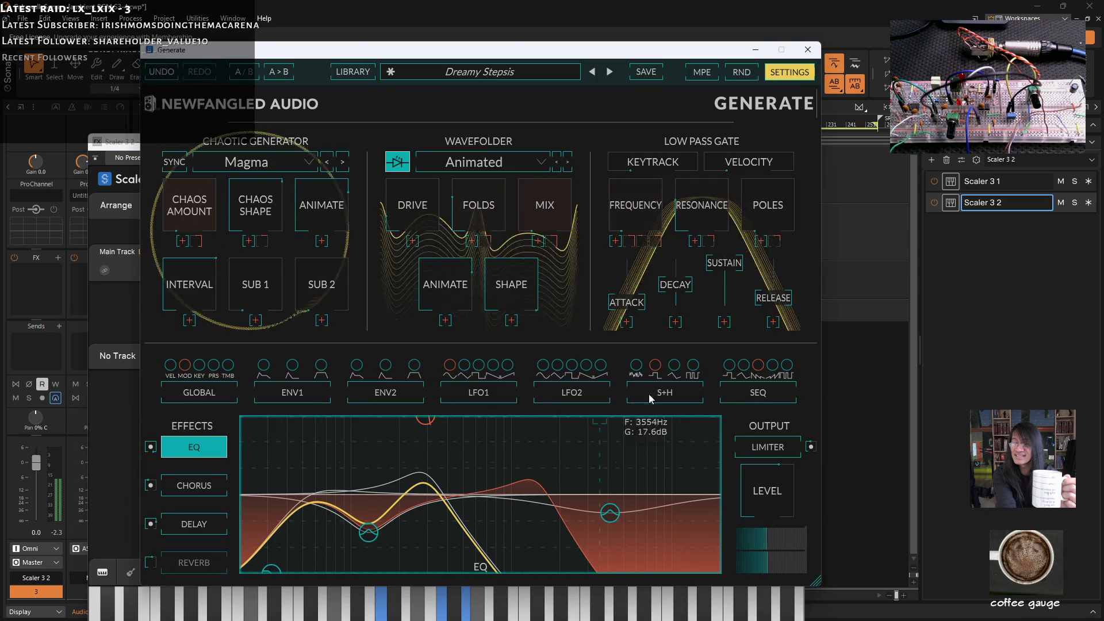
click(808, 49)
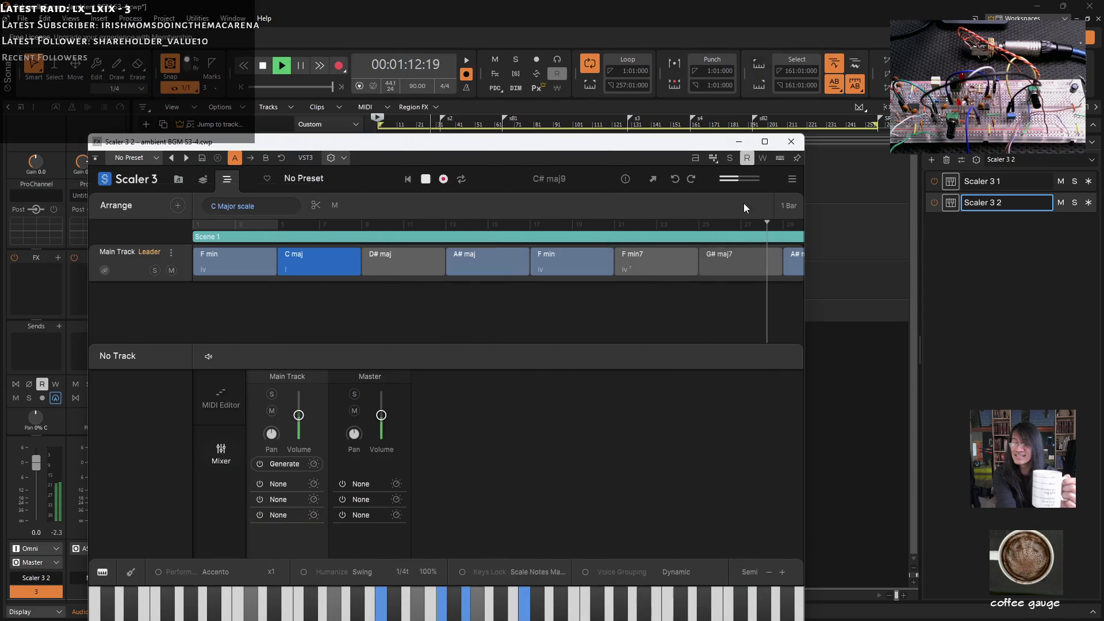
click(739, 142)
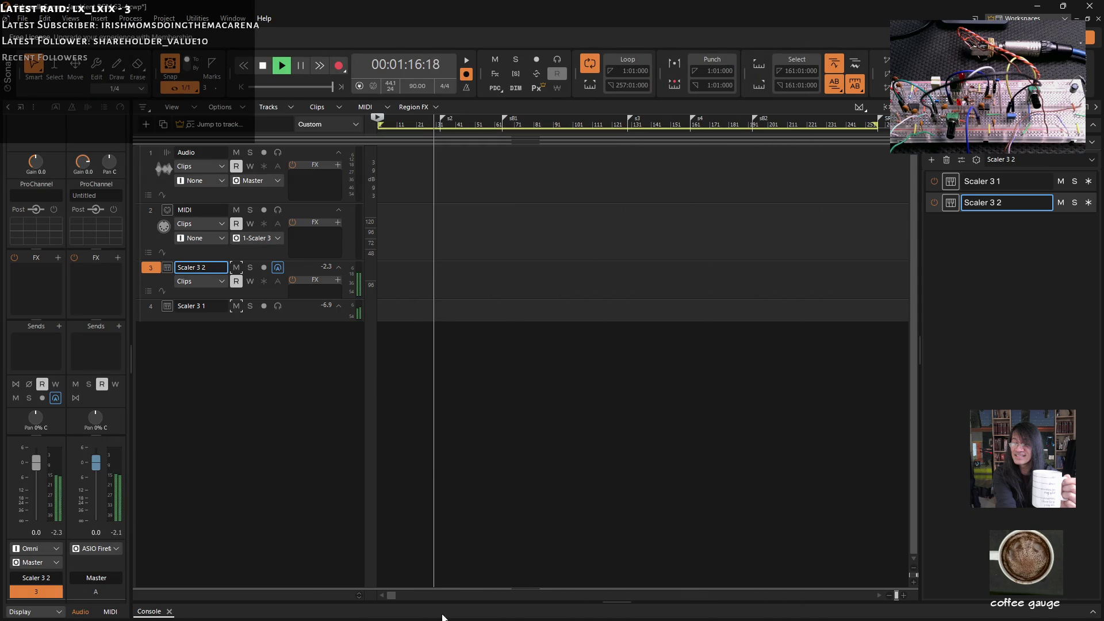
- Show the console and insert two new stereo buses, Bus B and Bus C, beside Metronome
click(146, 612)
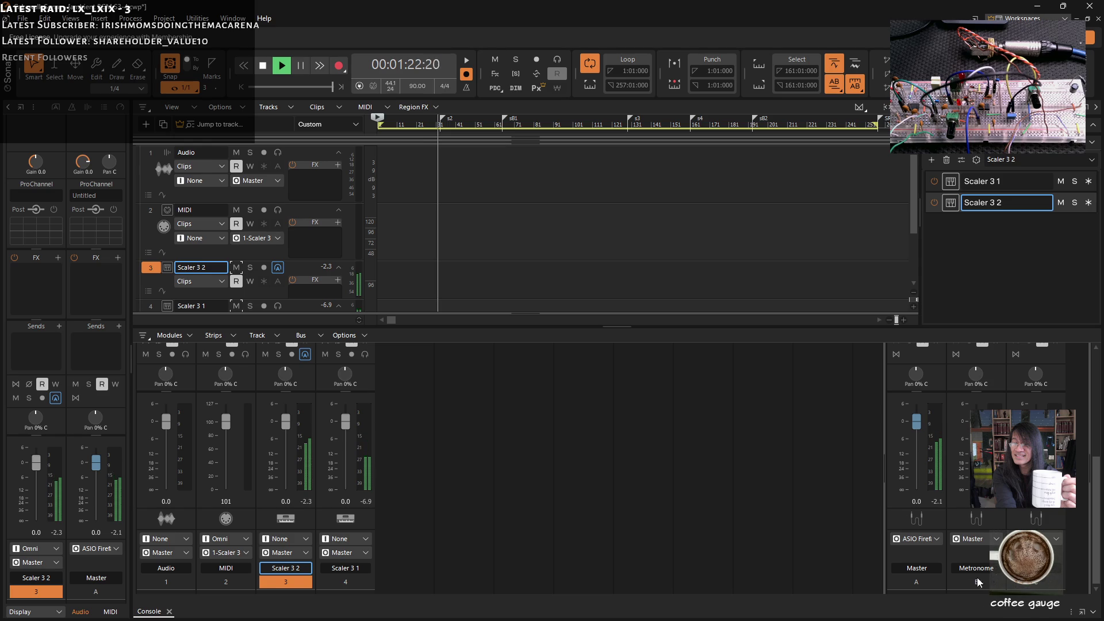
click(965, 586)
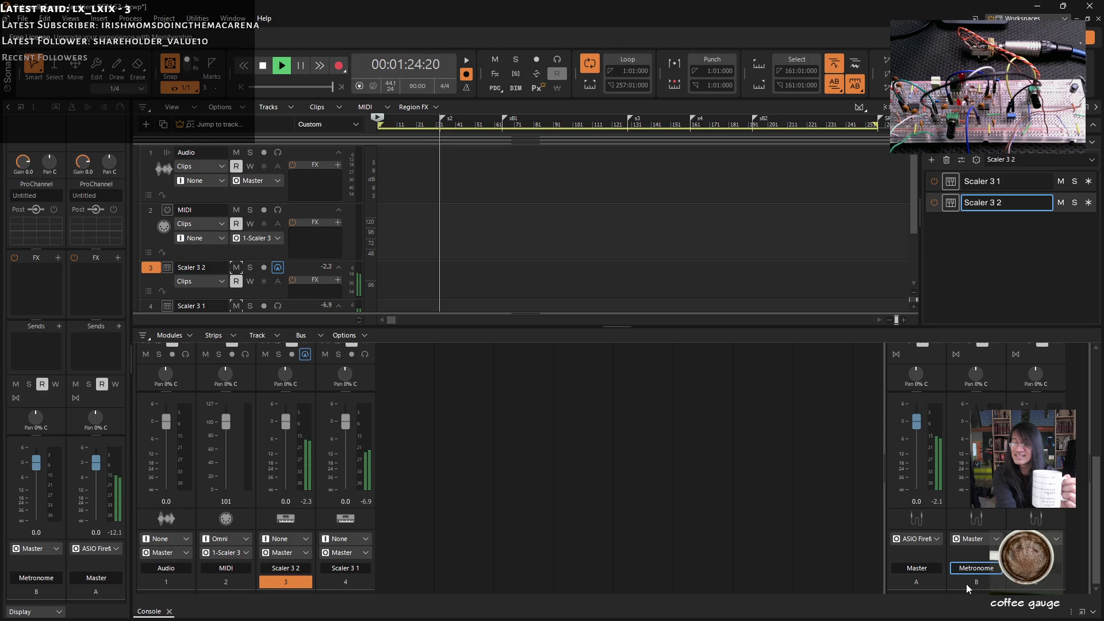
right_click(982, 550)
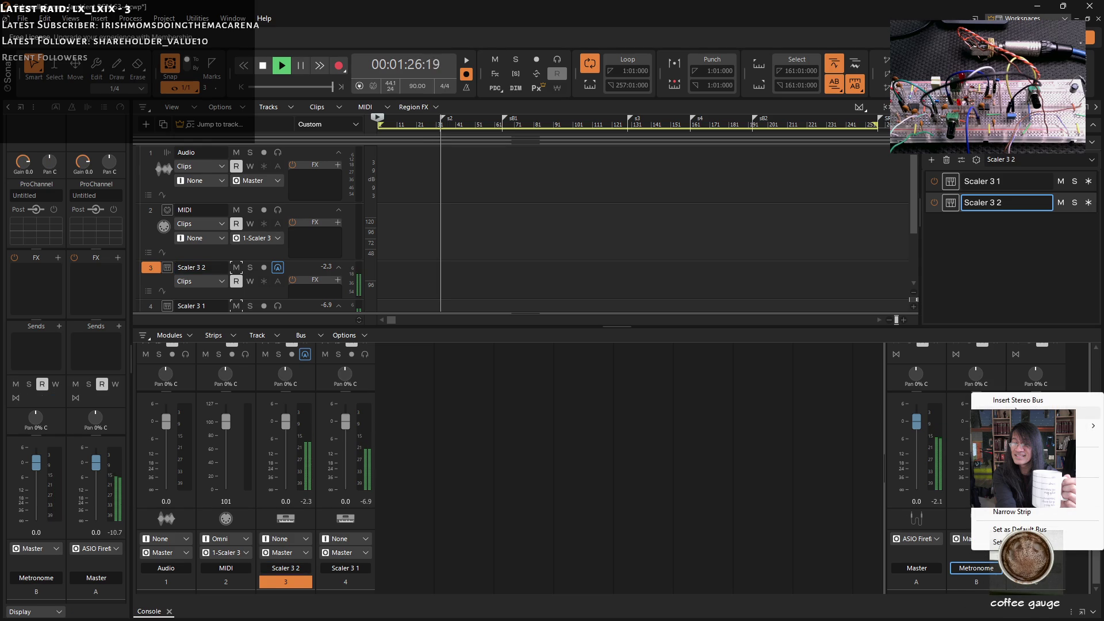
click(1021, 401)
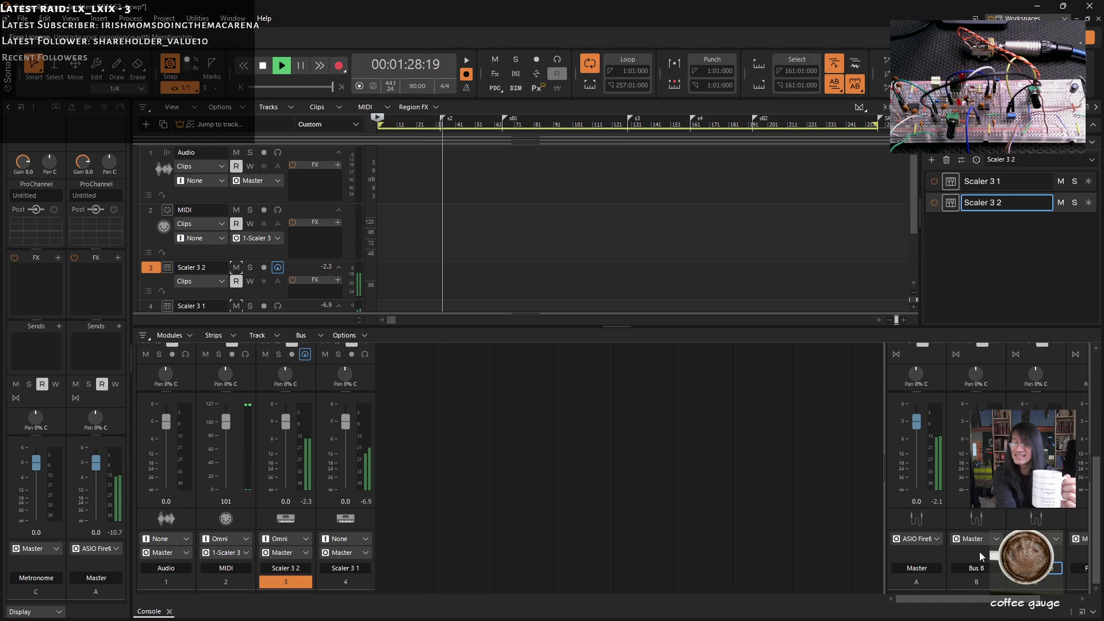
right_click(991, 558)
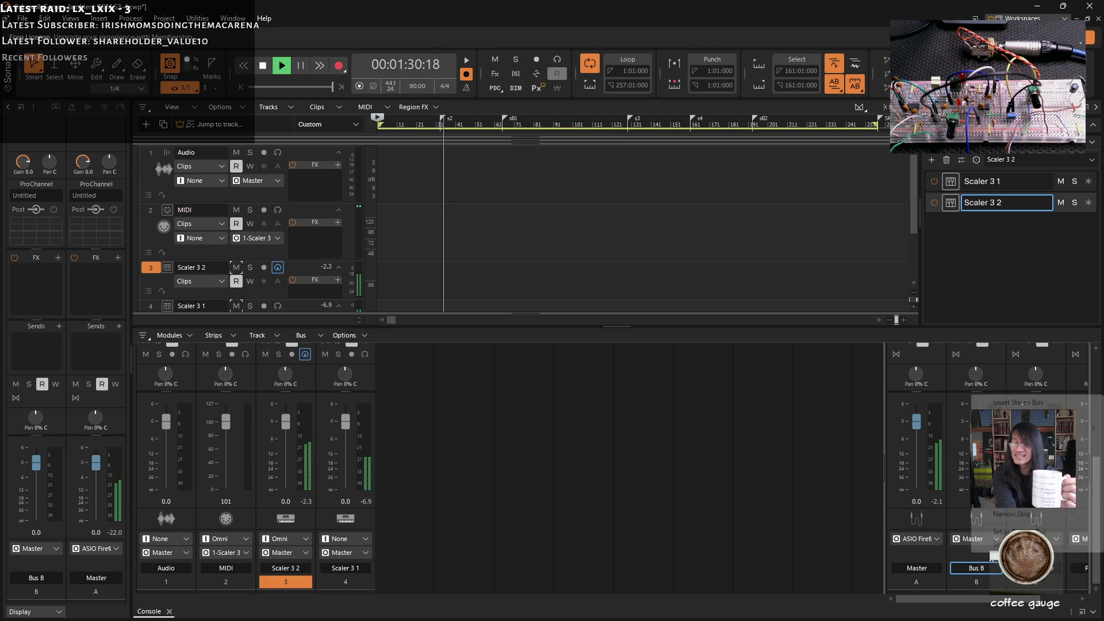
click(1014, 403)
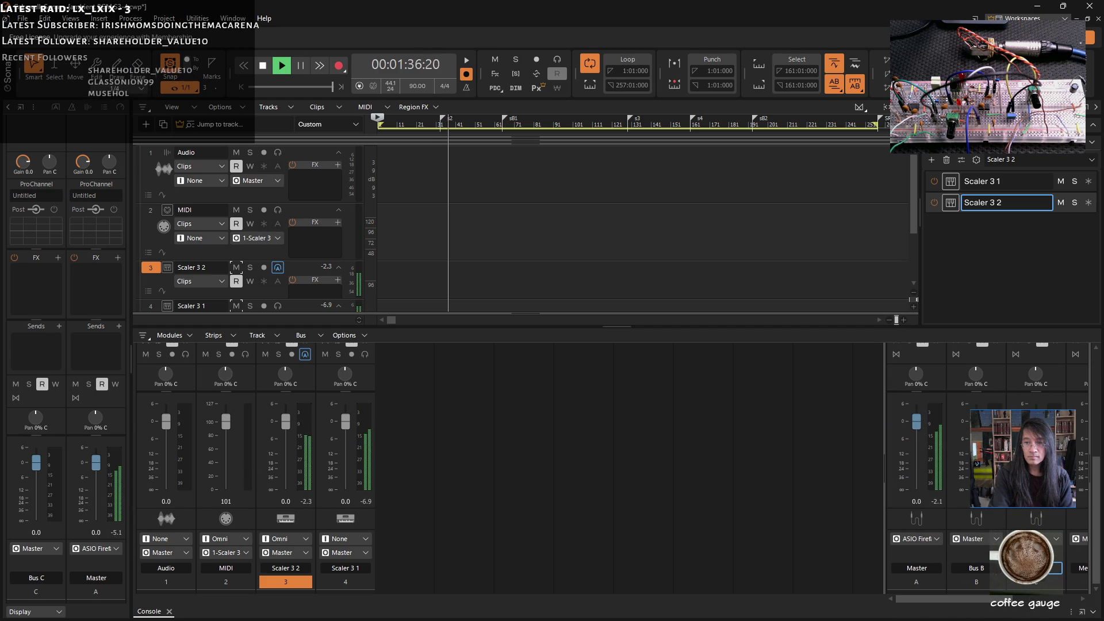
- Rename Bus B to synth sub and route the Scaler 3 2 and Scaler 3 1 outputs into it
double_click(983, 569)
text(synth sub)
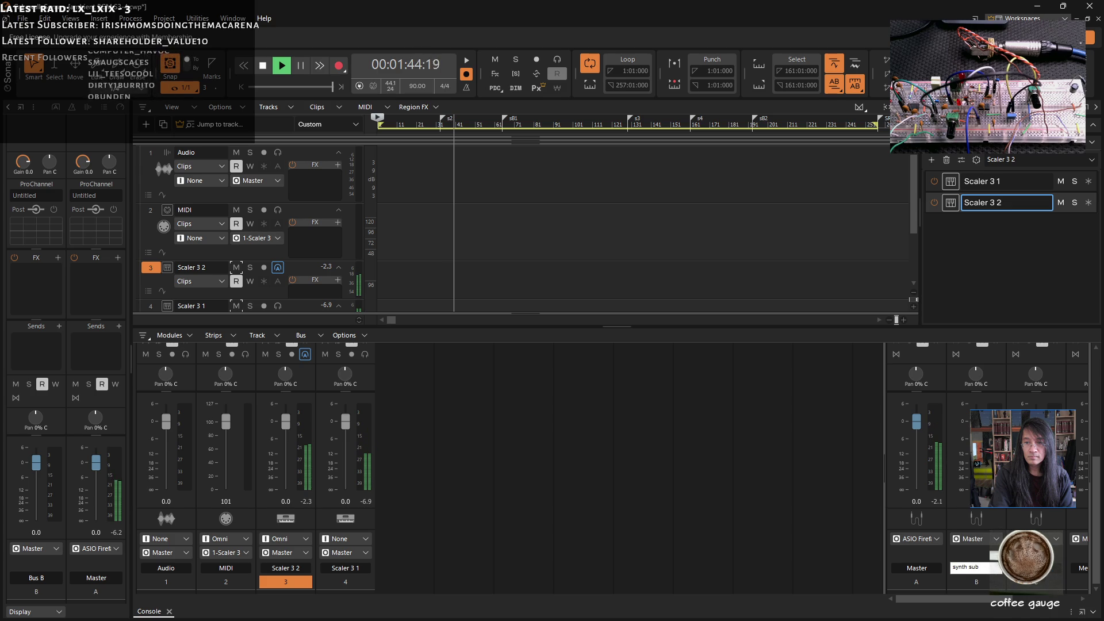
key(Return)
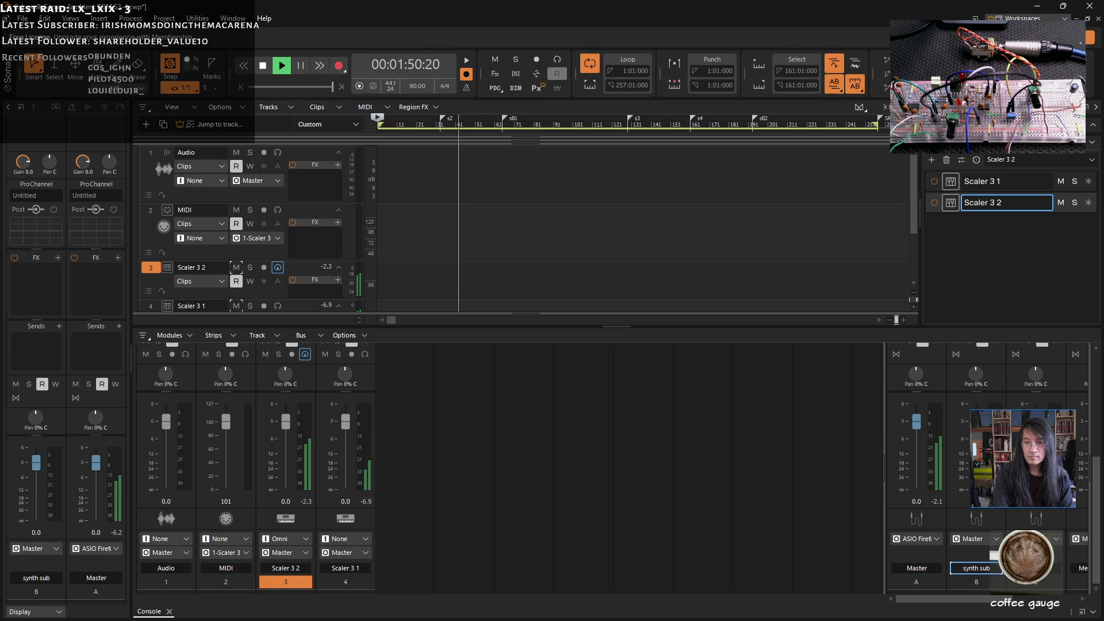
click(298, 553)
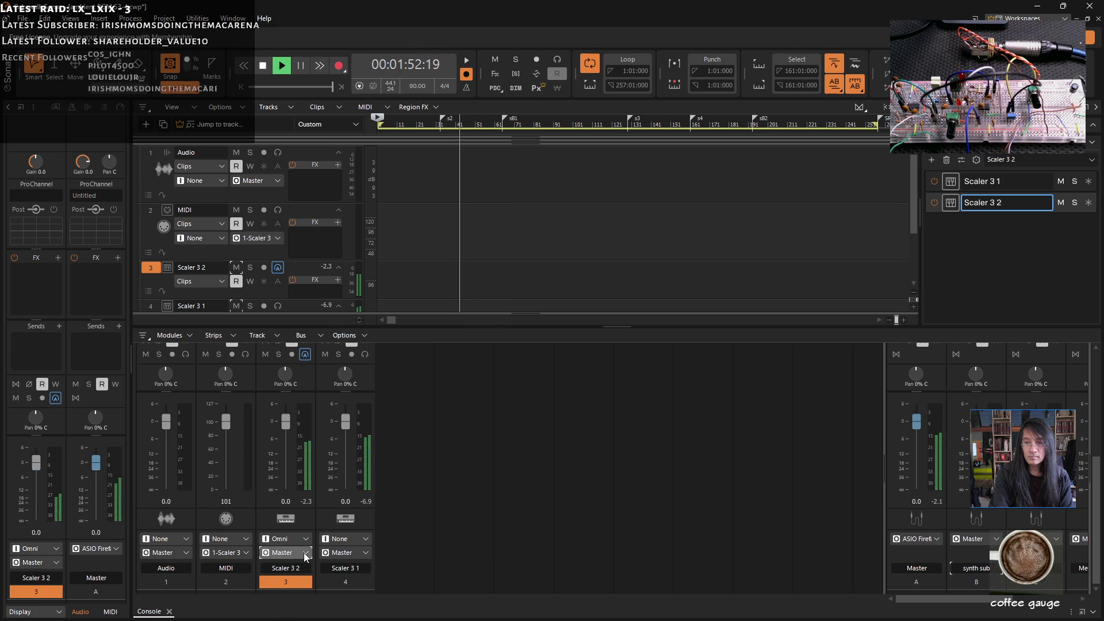
click(349, 444)
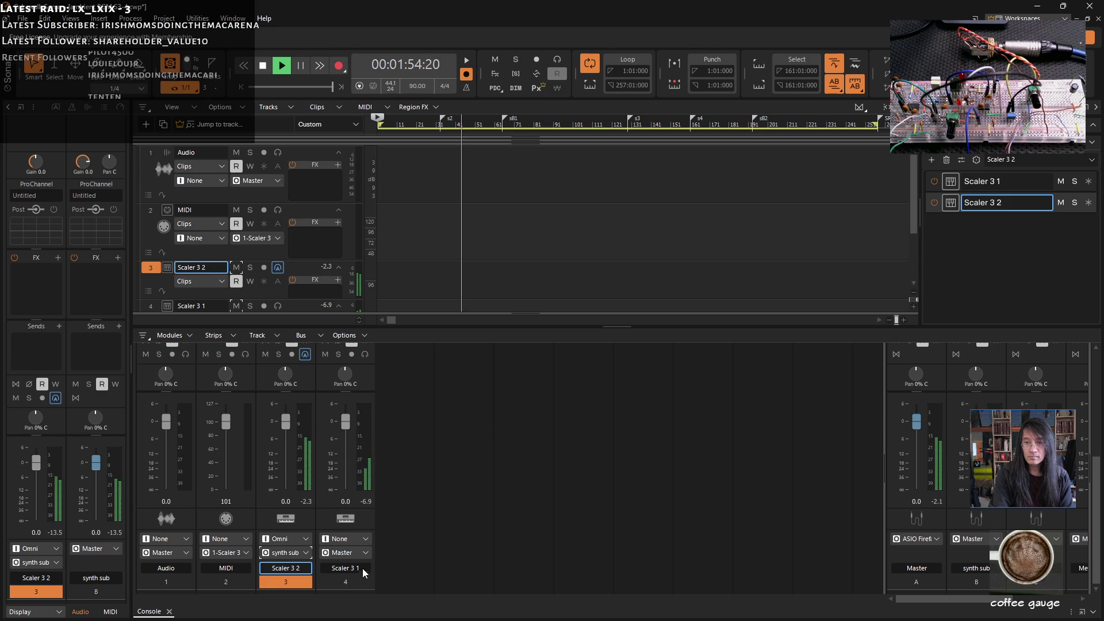
click(366, 554)
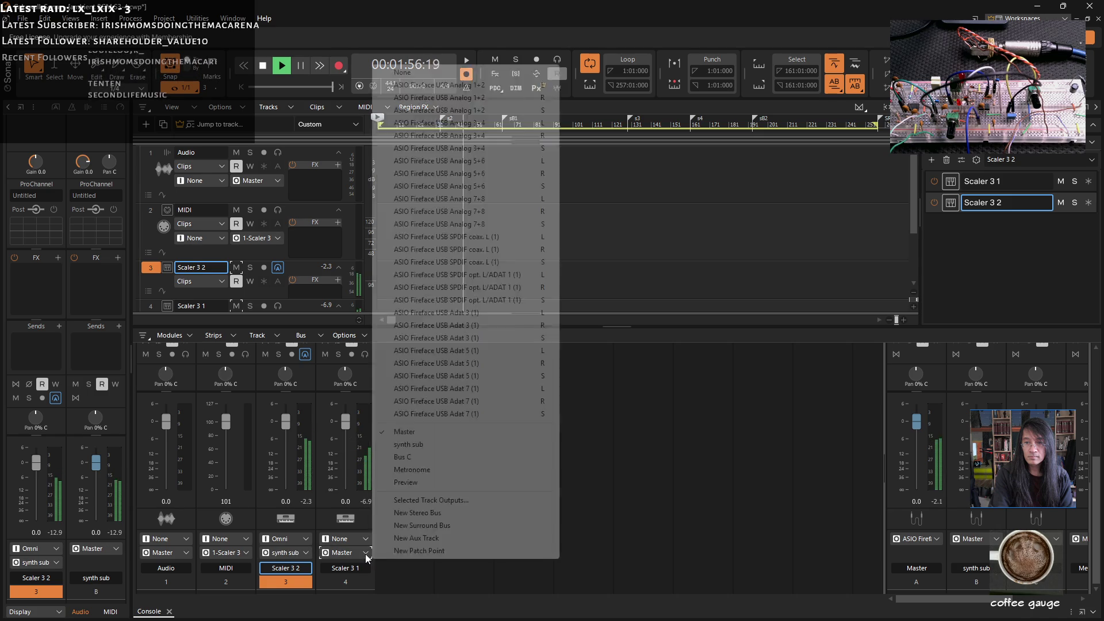
click(423, 450)
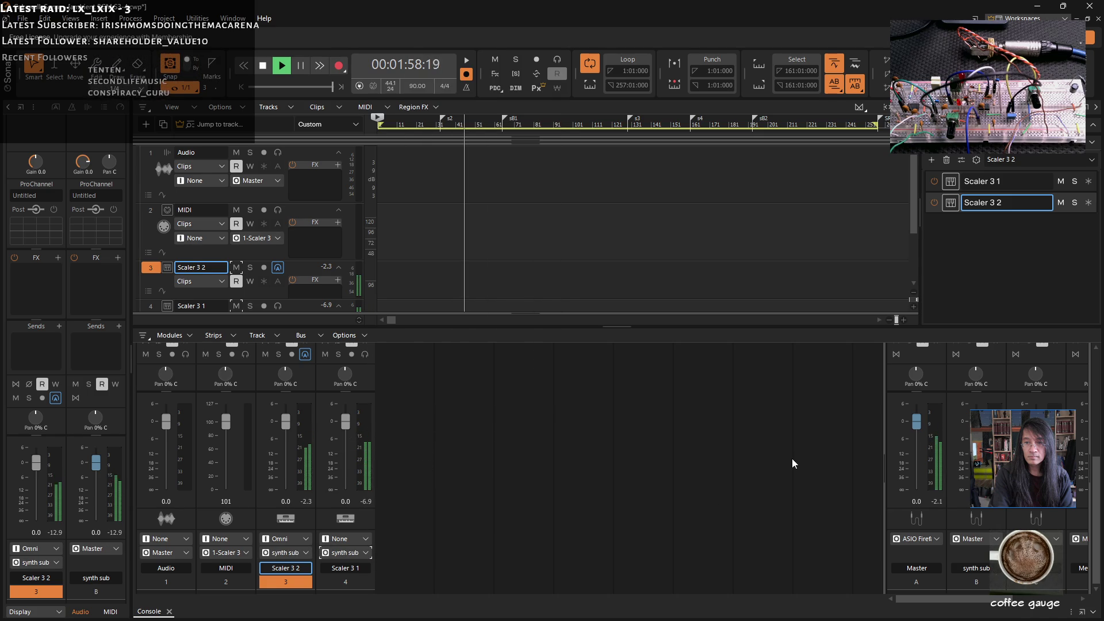
click(1056, 568)
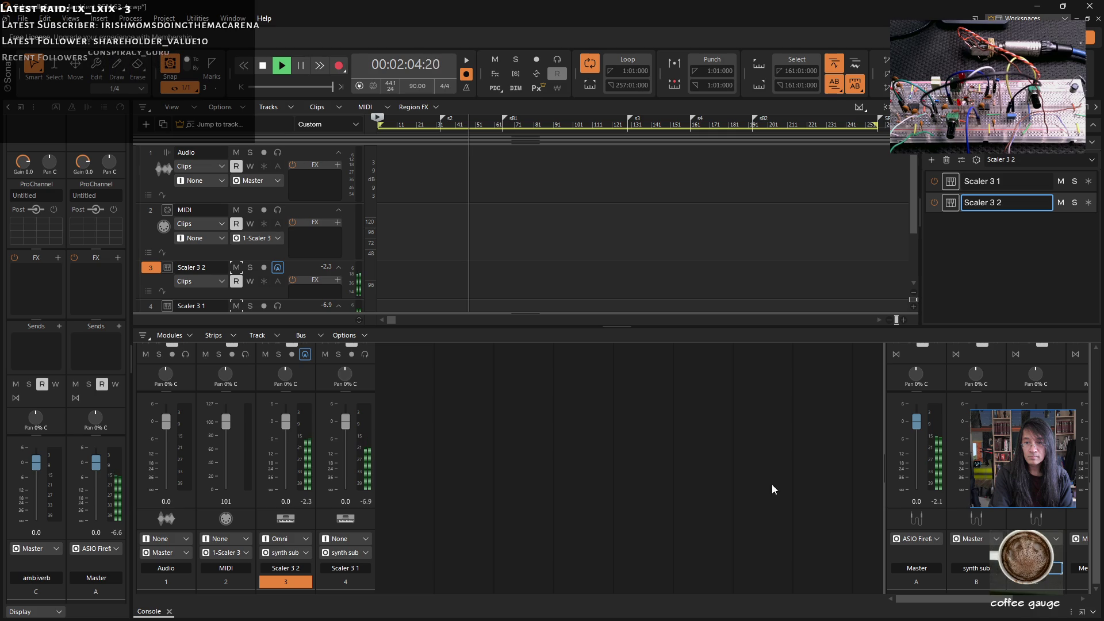
- Insert the Raum reverb on the ambiverb bus and move its window to the right
click(57, 259)
mouse_move(119, 313)
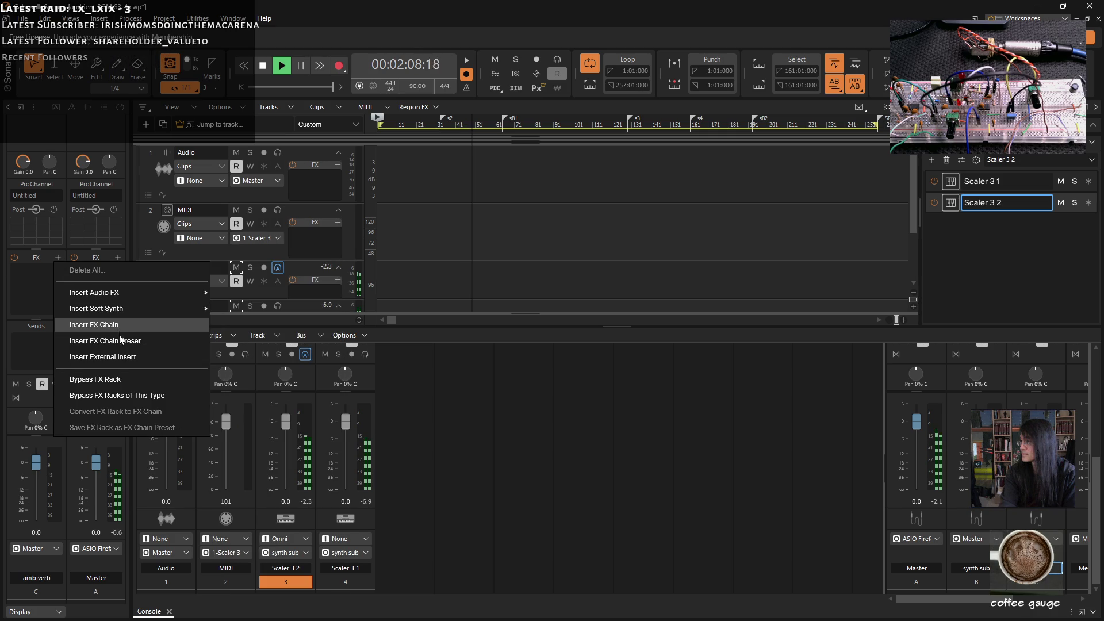
mouse_move(122, 293)
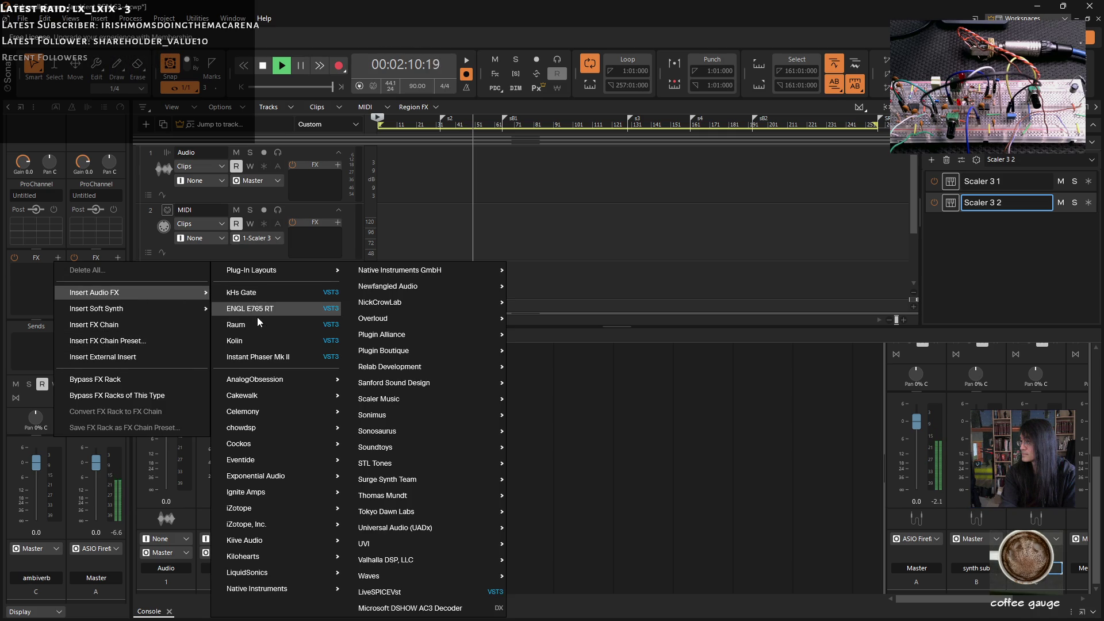
click(262, 324)
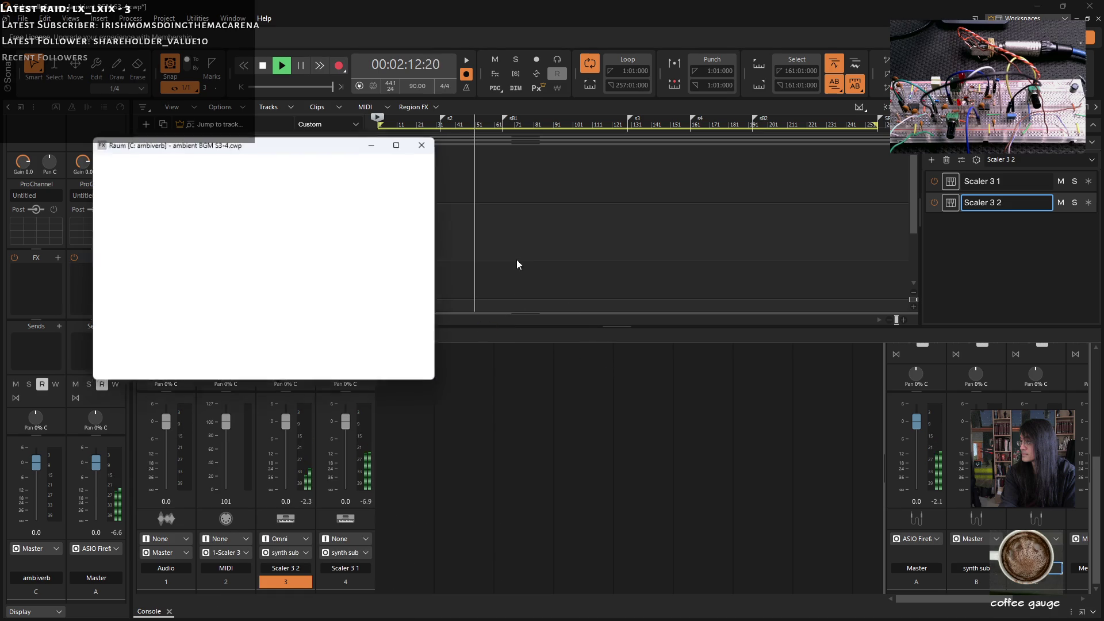
drag(272, 145, 528, 140)
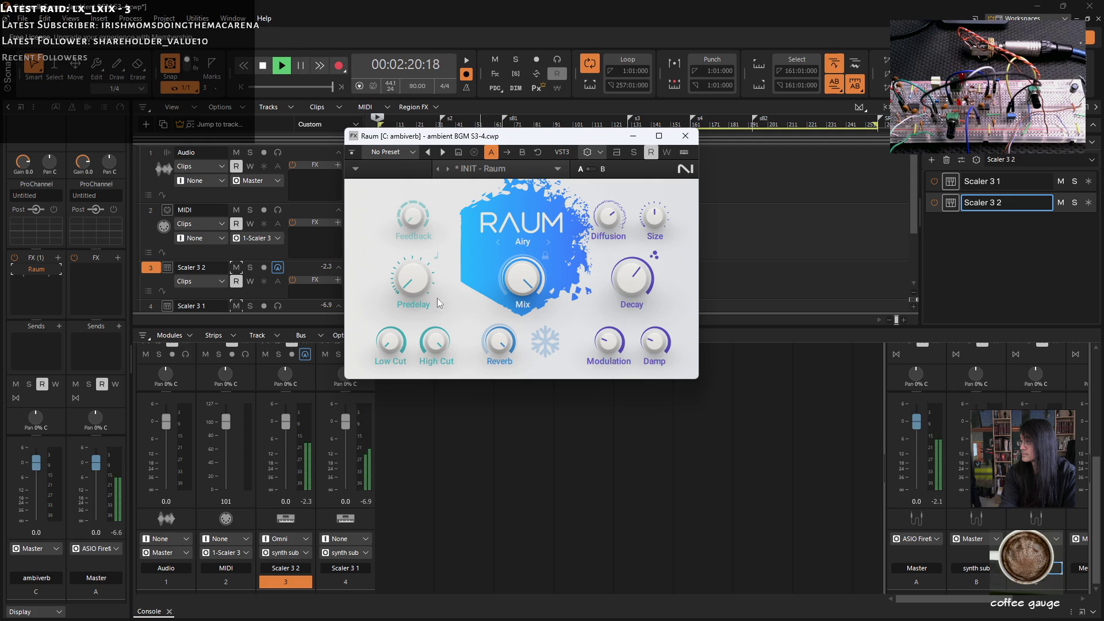
- Add a send from the synth sub bus to ambiverb at -6.2
click(966, 591)
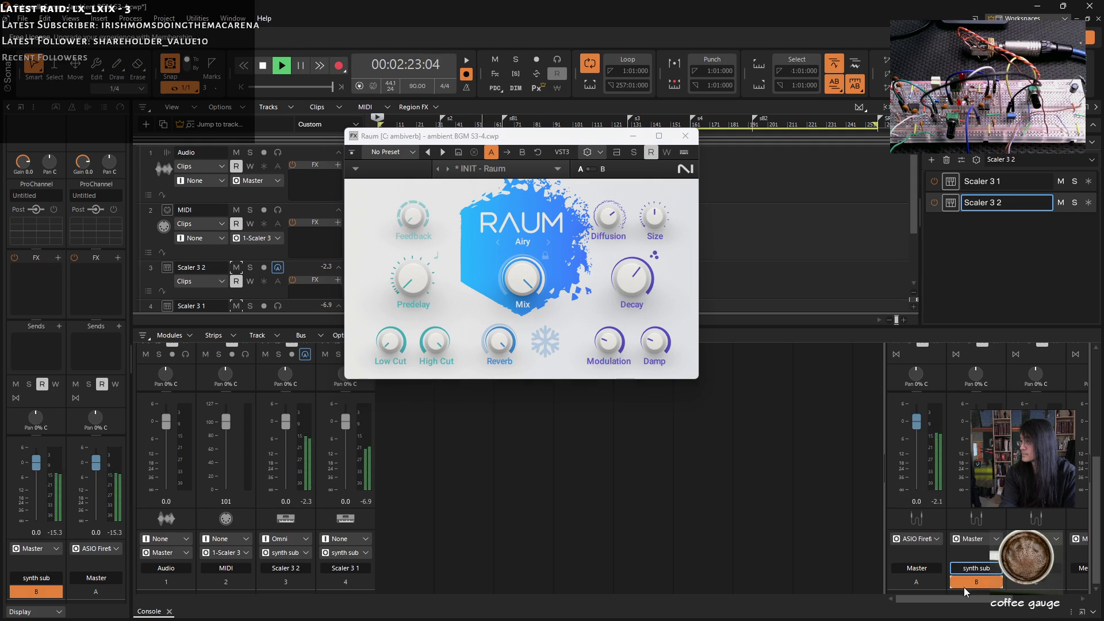
click(58, 325)
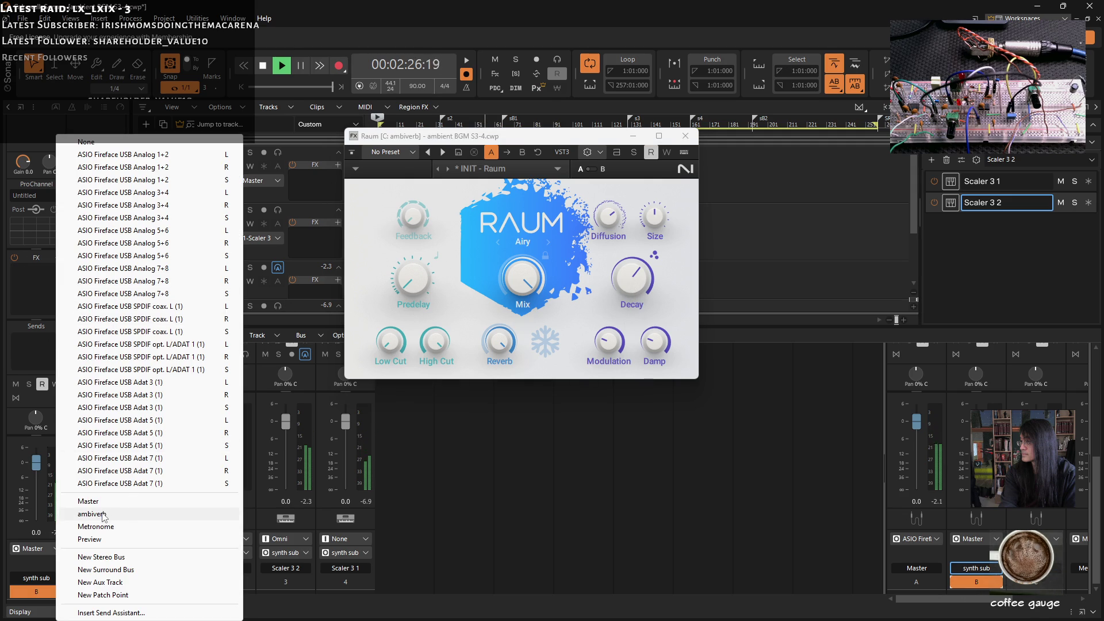
click(103, 516)
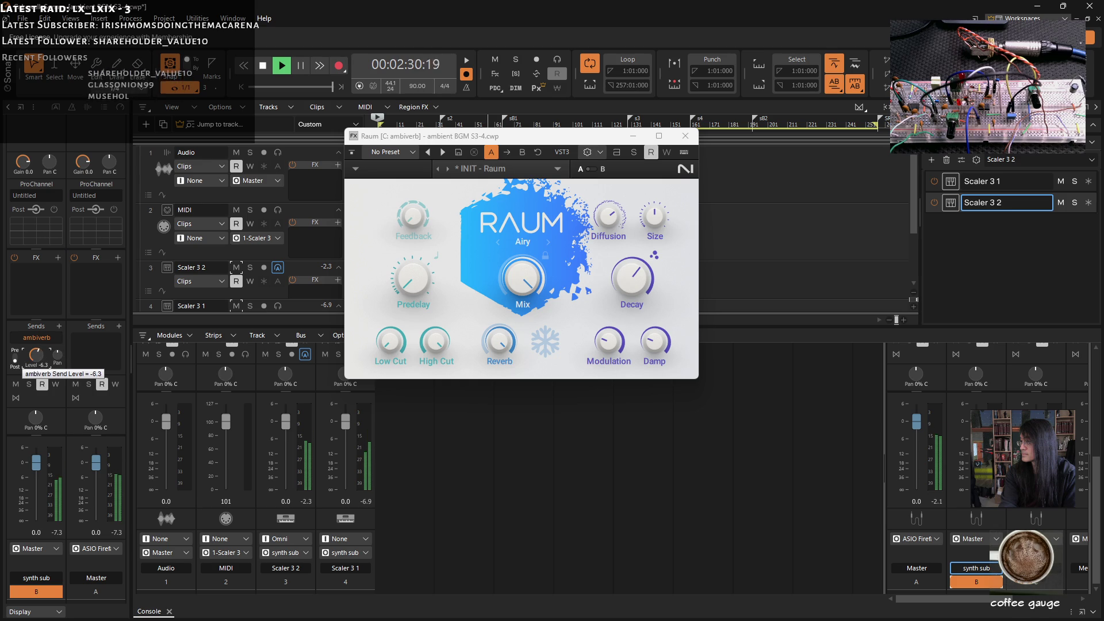
drag(36, 355, 42, 355)
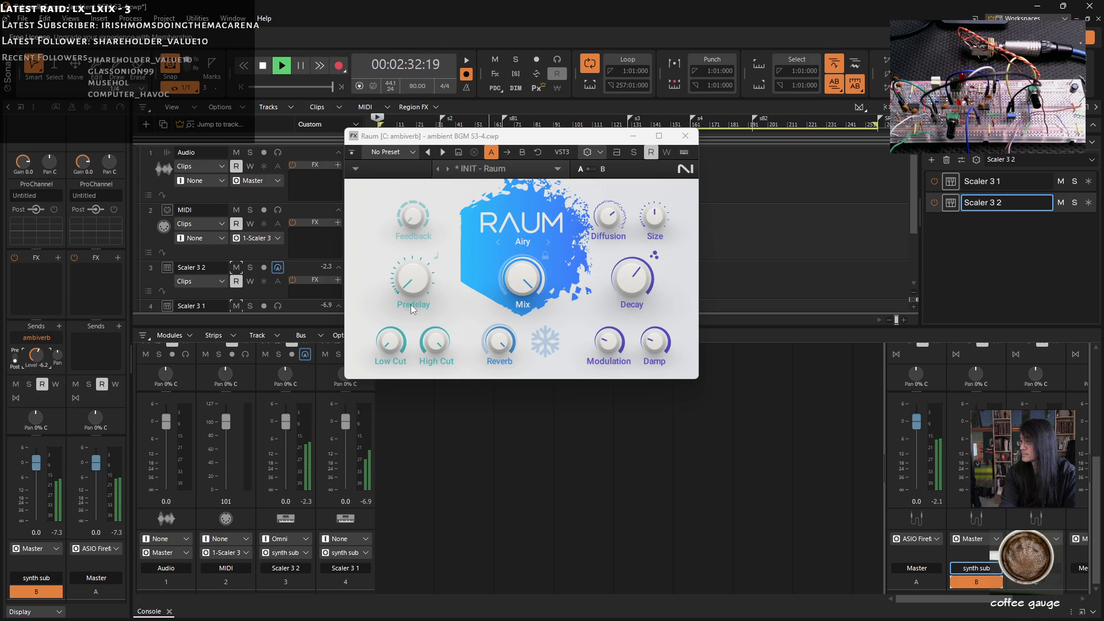
- Lengthen Raum's decay to about 4.7 s, adjust its diffusion, and close the reverb
drag(637, 283, 637, 280)
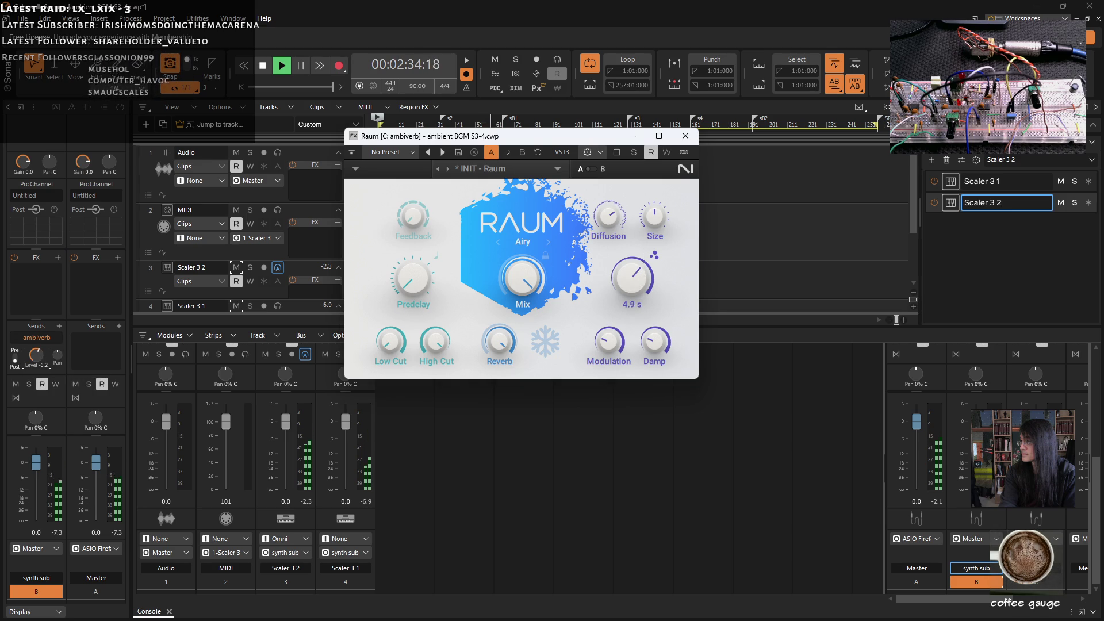
drag(610, 217, 609, 216)
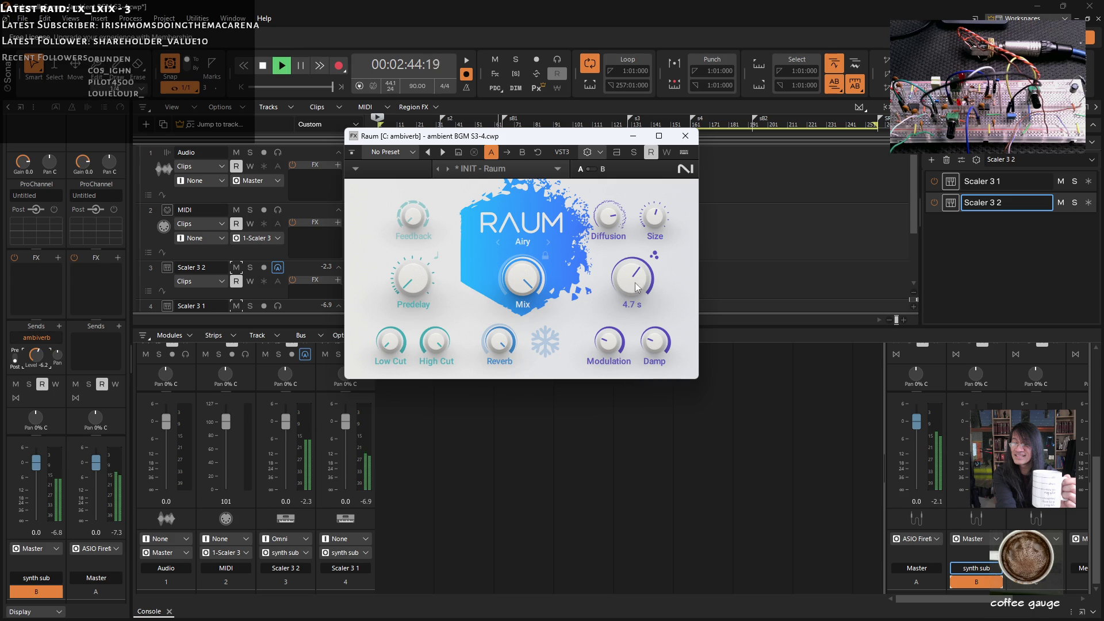
click(685, 136)
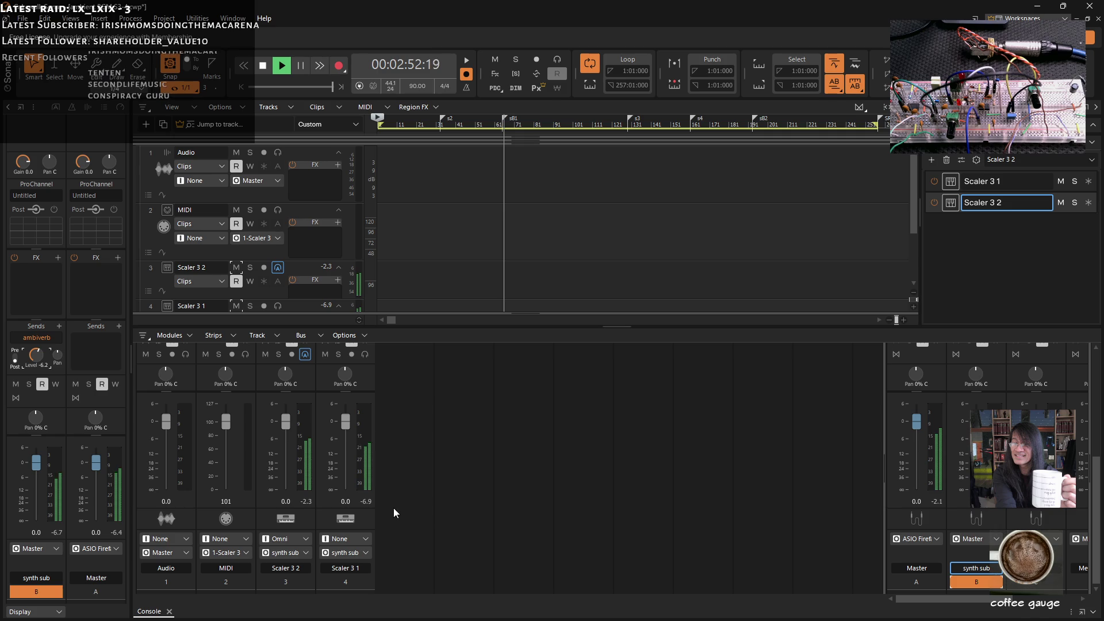
- Lower Scaler 3 2's volume slightly and insert the Kolin limiter on the synth sub bus
drag(287, 423, 286, 427)
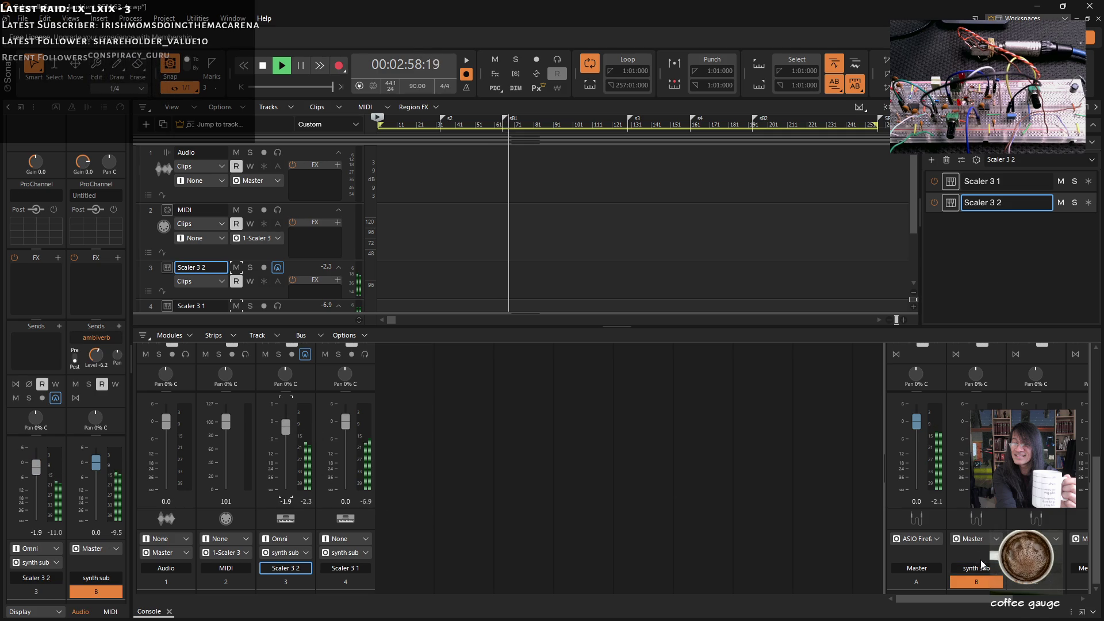
click(982, 565)
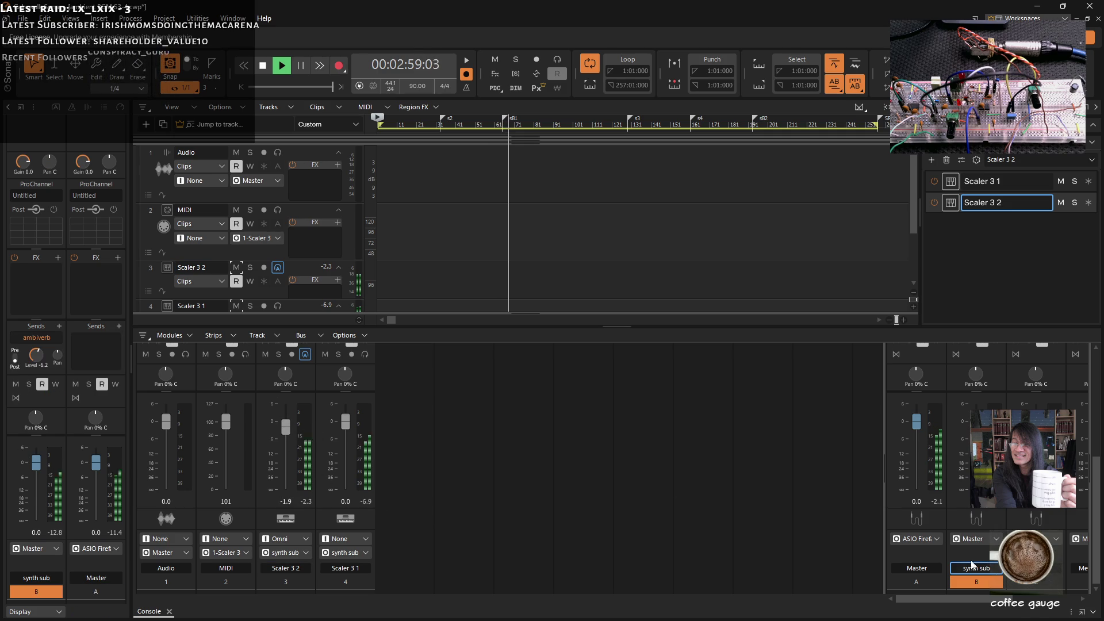
click(59, 256)
mouse_move(104, 297)
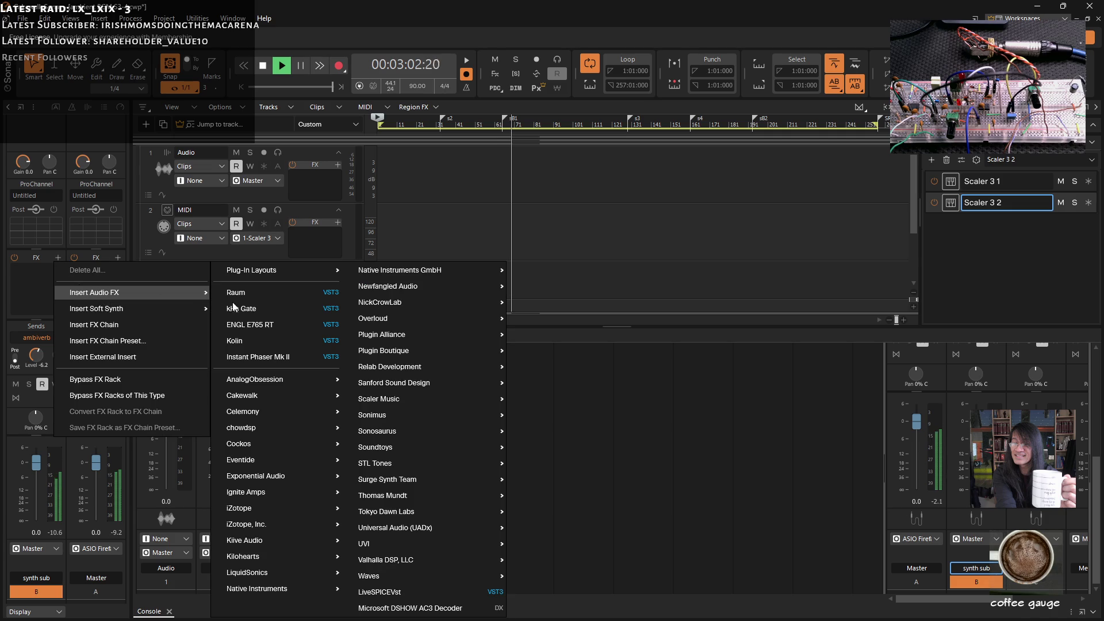
click(253, 339)
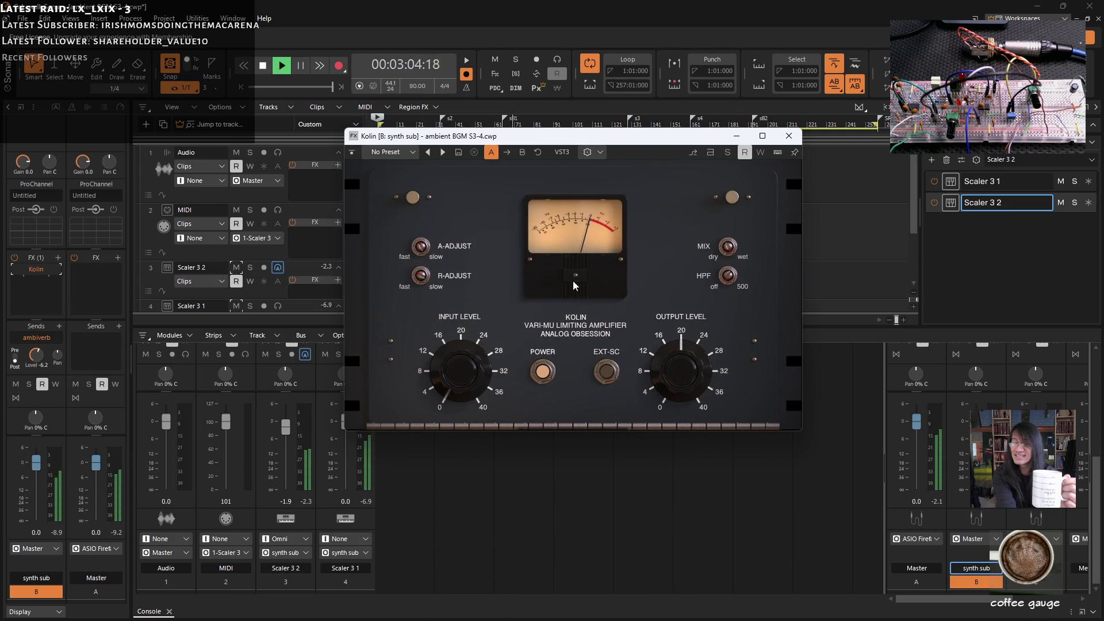
mouse_move(517, 136)
mouse_down()
mouse_move(439, 156)
mouse_move(388, 199)
mouse_up()
- Set Kolin's output to about -5.3 dB and input near 7.0 dB, then close it
drag(549, 436, 549, 454)
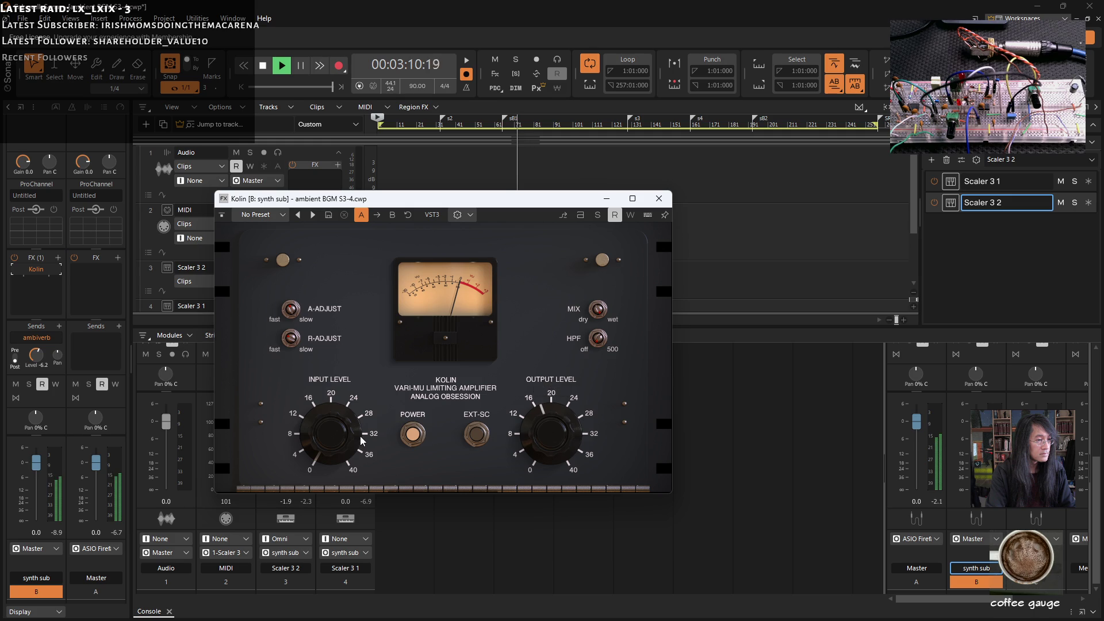
drag(541, 435, 540, 435)
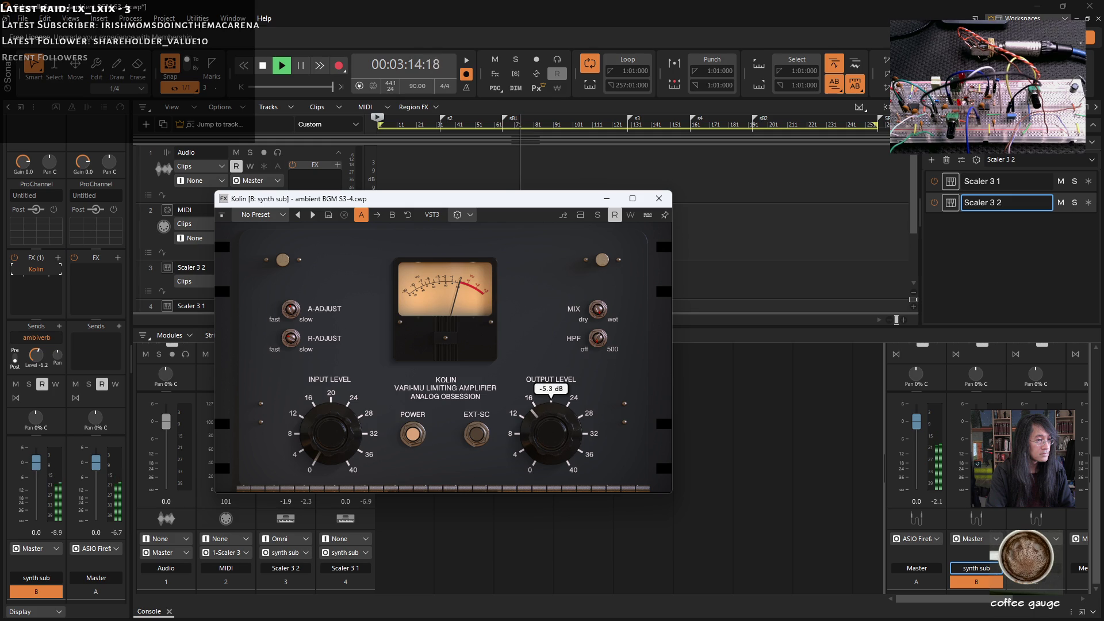
drag(540, 436, 541, 435)
drag(319, 437, 320, 421)
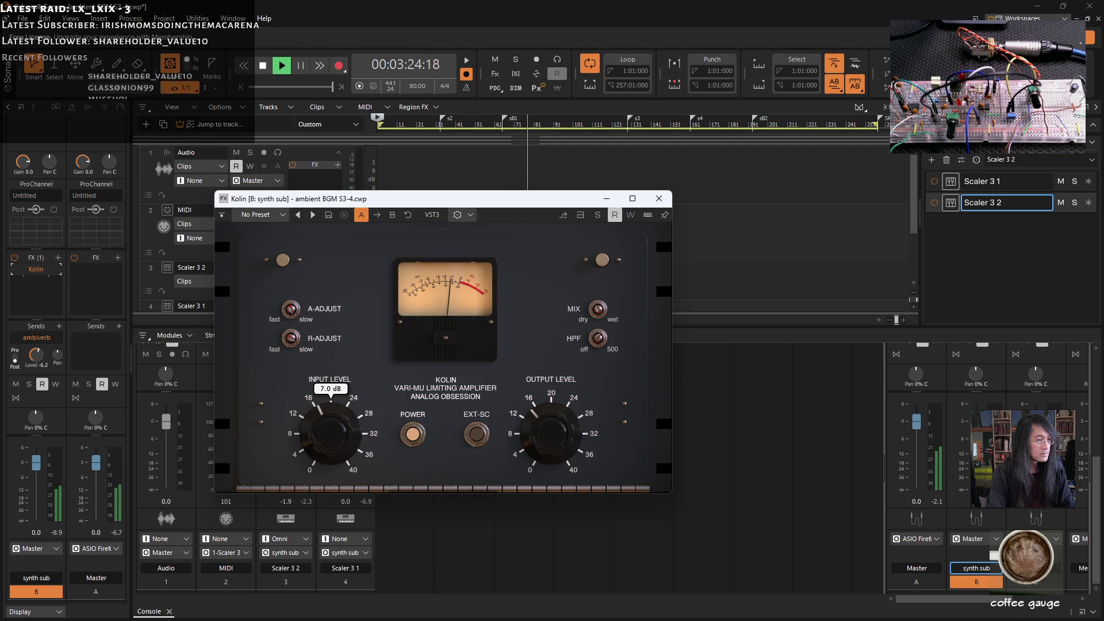
click(659, 199)
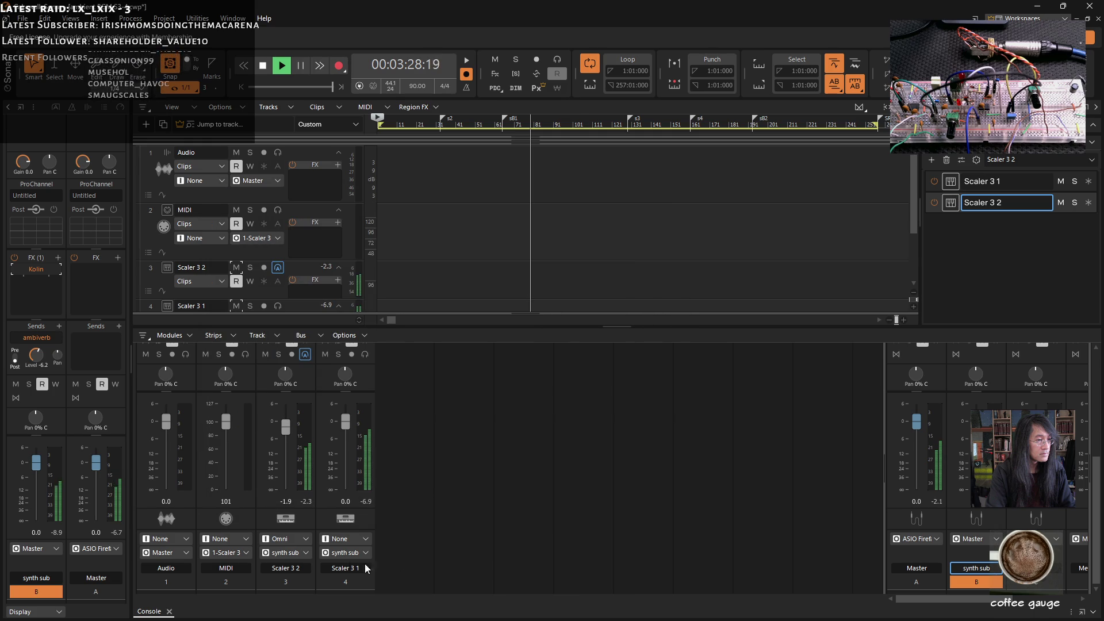
click(266, 354)
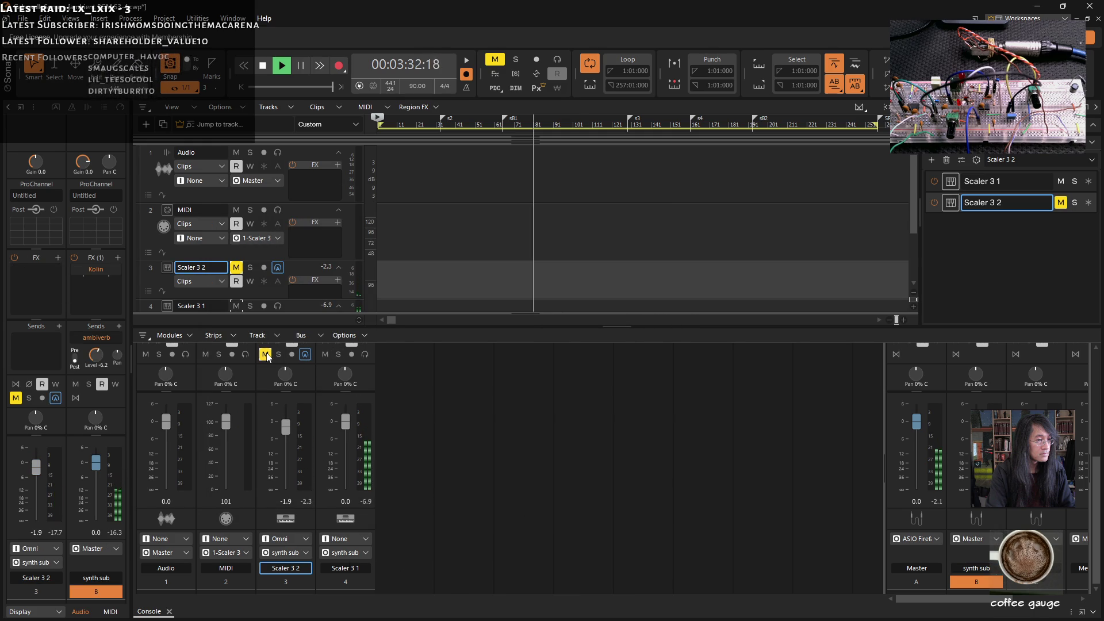
click(265, 355)
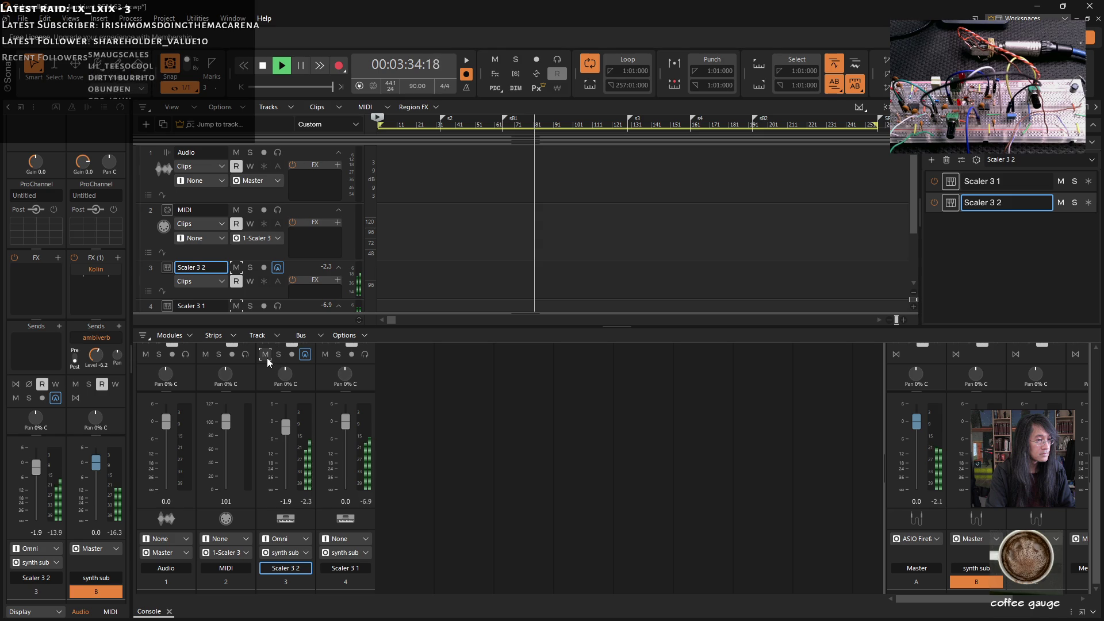
click(265, 354)
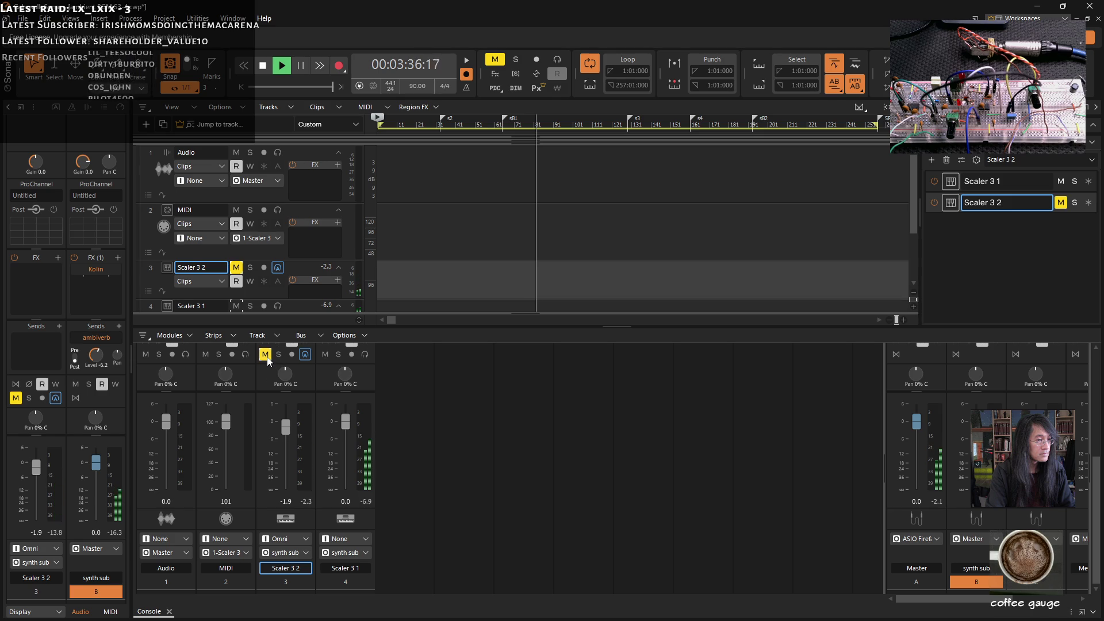
click(265, 354)
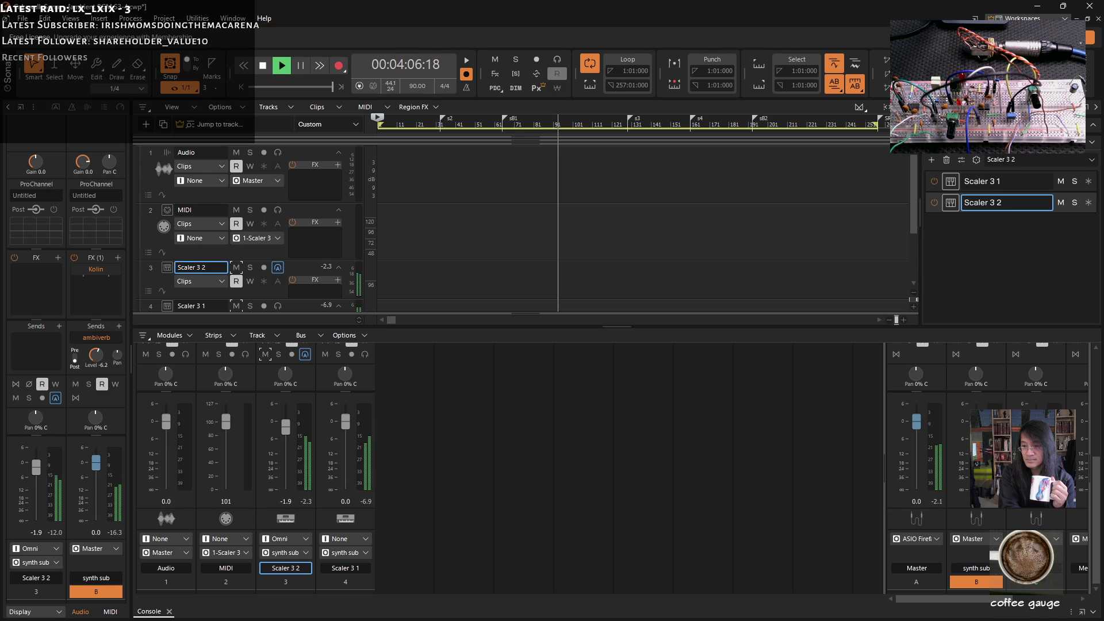
- Collapse the console and create the Scaler 3 3 instrument track through Insert Instrument
right_click(407, 561)
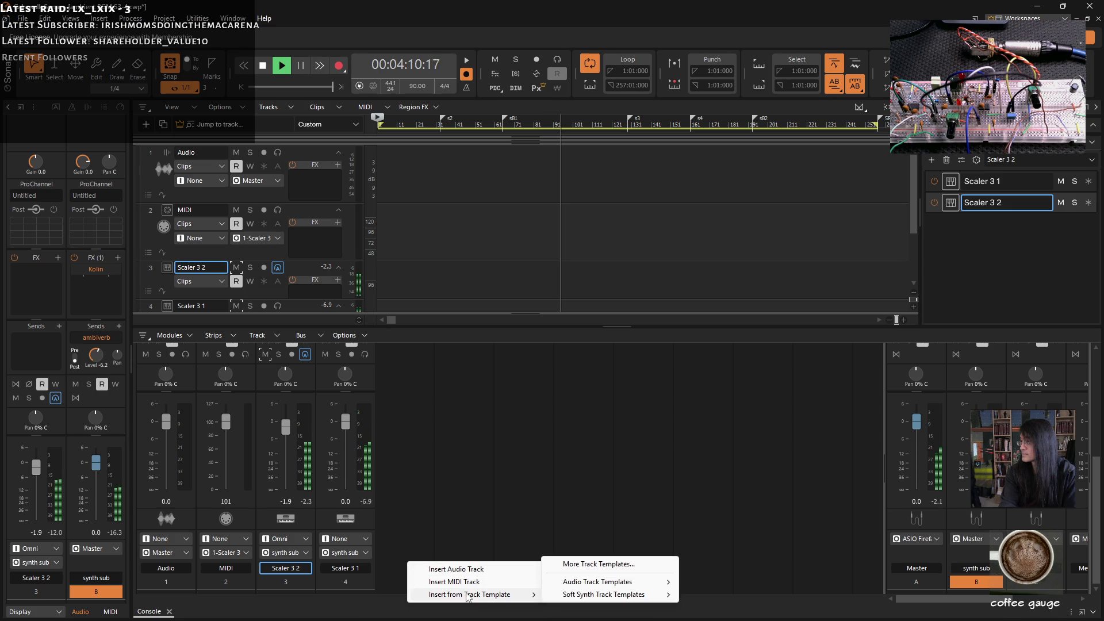
click(403, 525)
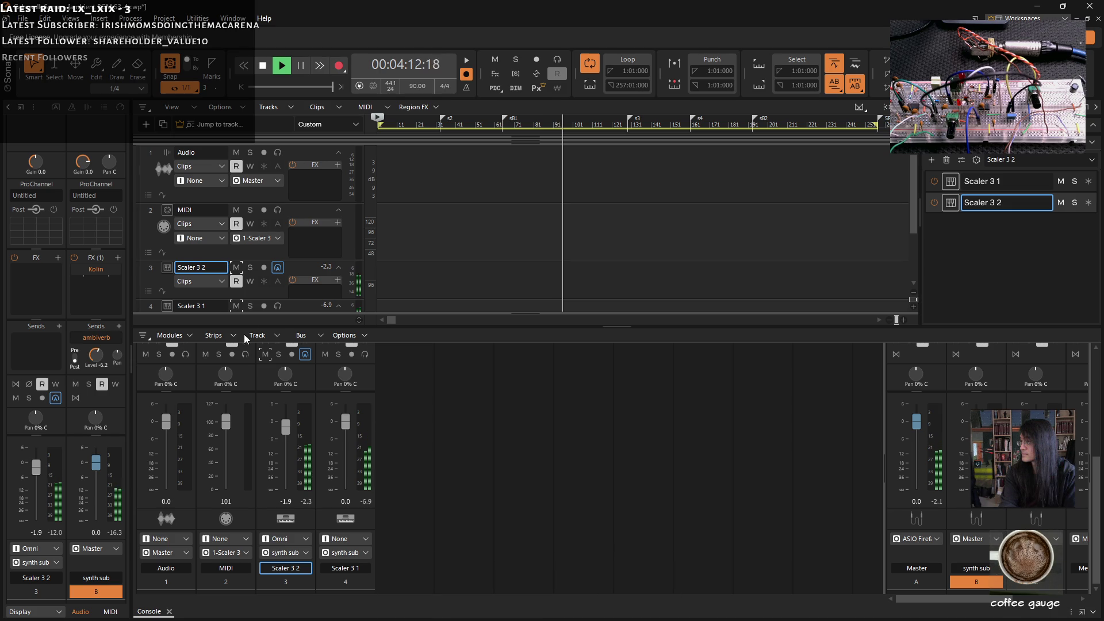
click(1094, 613)
right_click(261, 398)
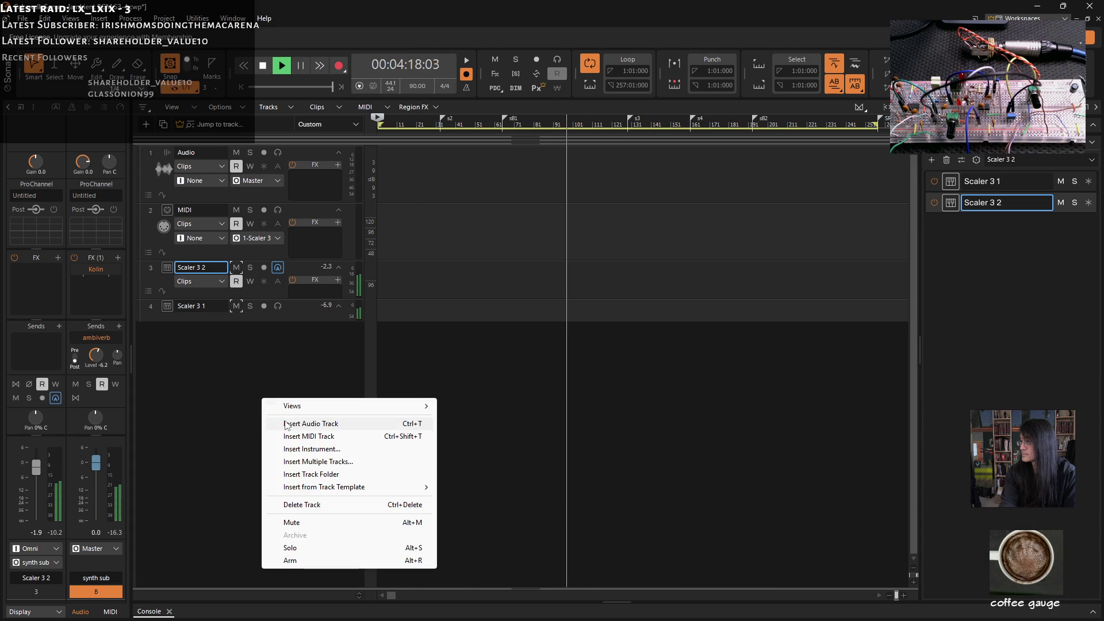
click(287, 449)
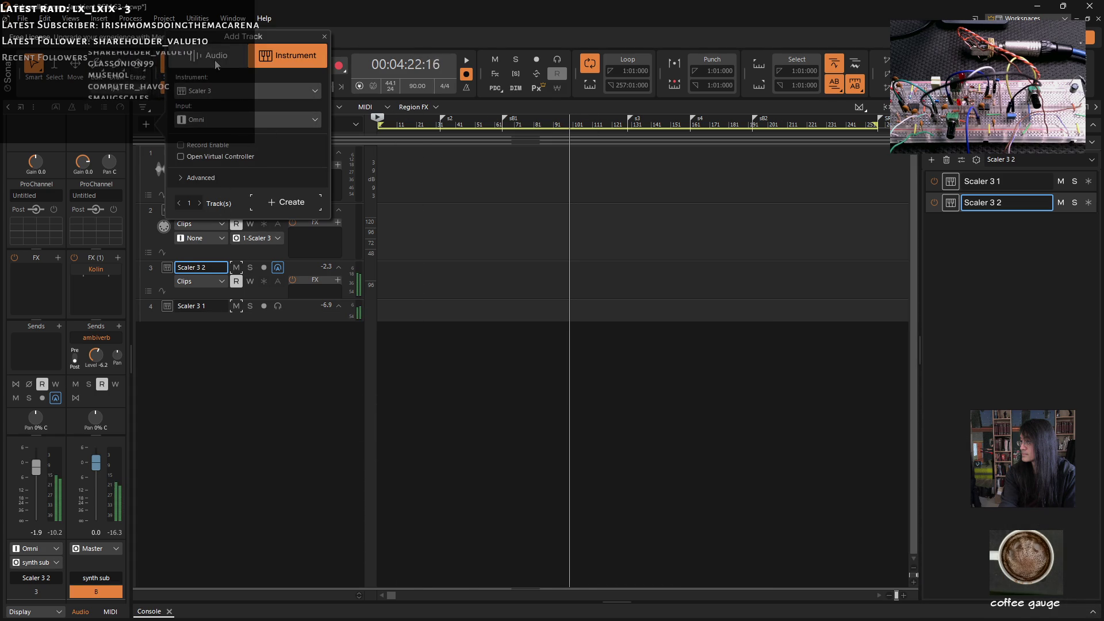
click(286, 204)
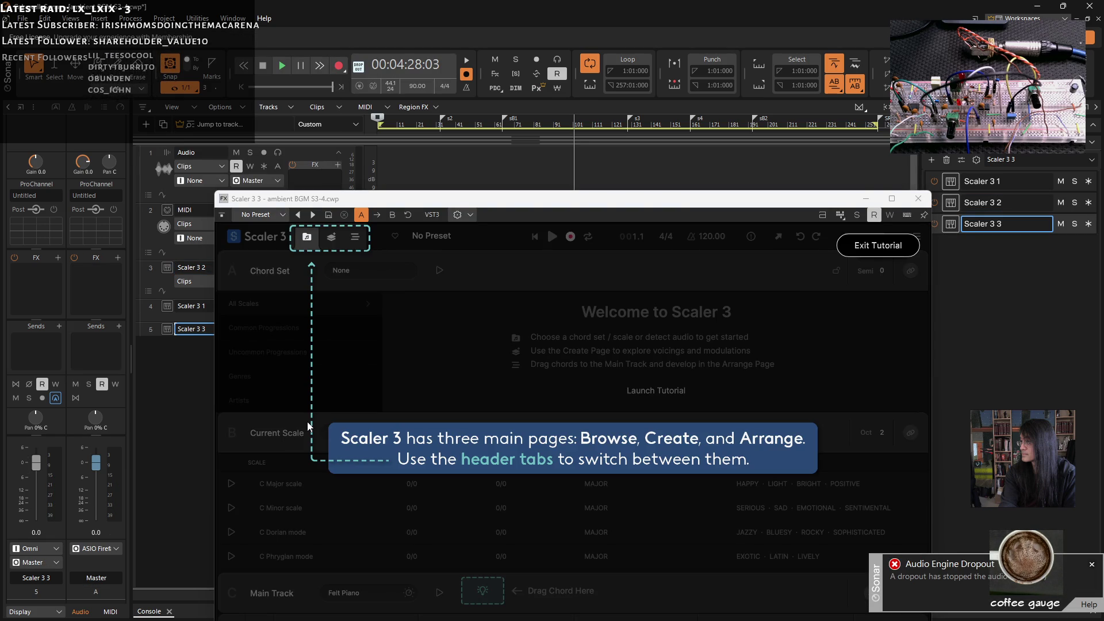
- Exit the Scaler 3 tutorial without showing it on startup, re-enable the audio engine, and raise the window
click(859, 246)
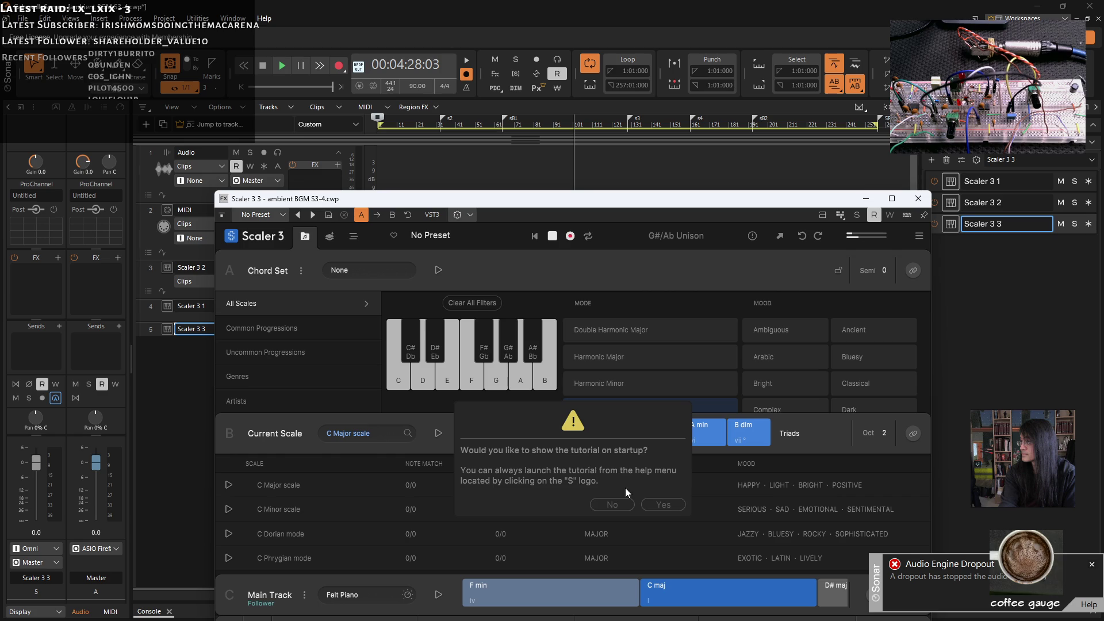
click(658, 504)
click(1092, 565)
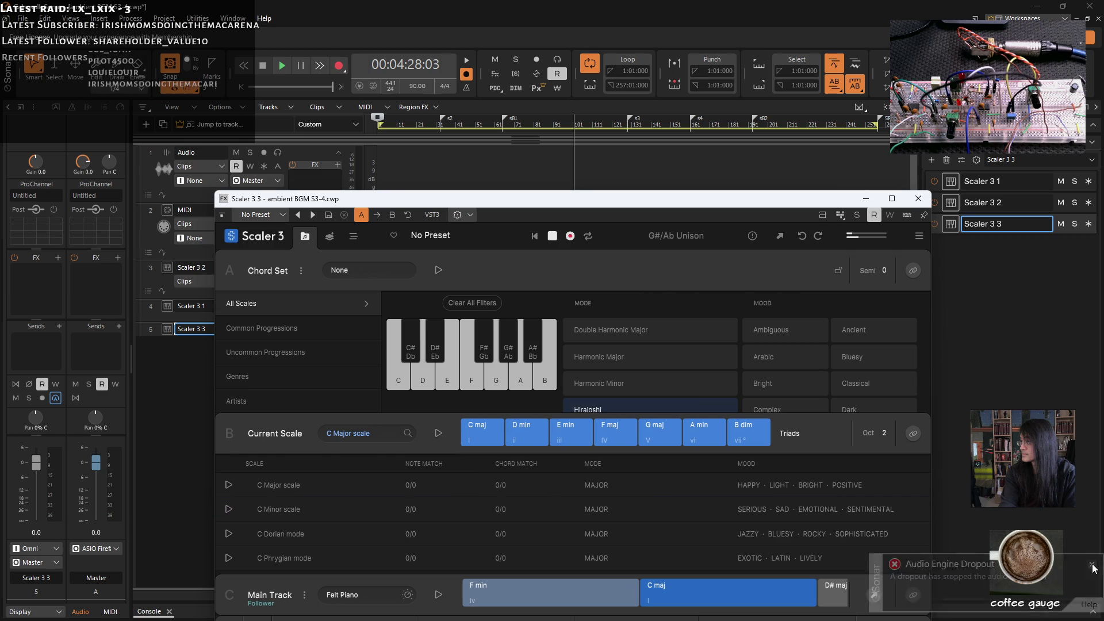
click(360, 86)
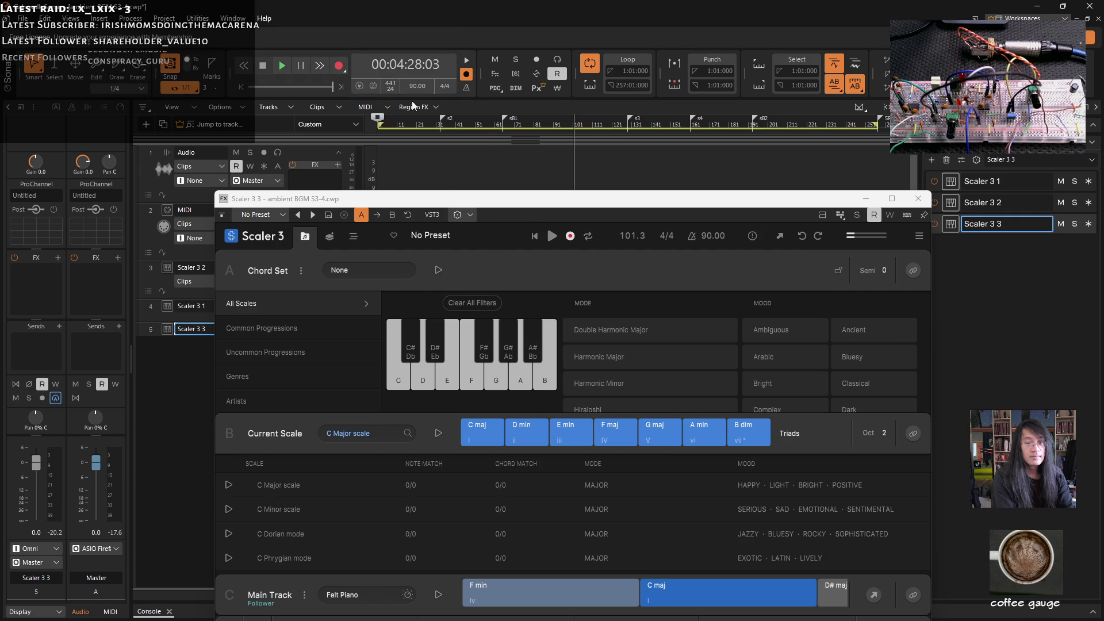
mouse_move(488, 206)
mouse_down()
mouse_move(414, 138)
mouse_move(454, 69)
mouse_move(438, 86)
mouse_up()
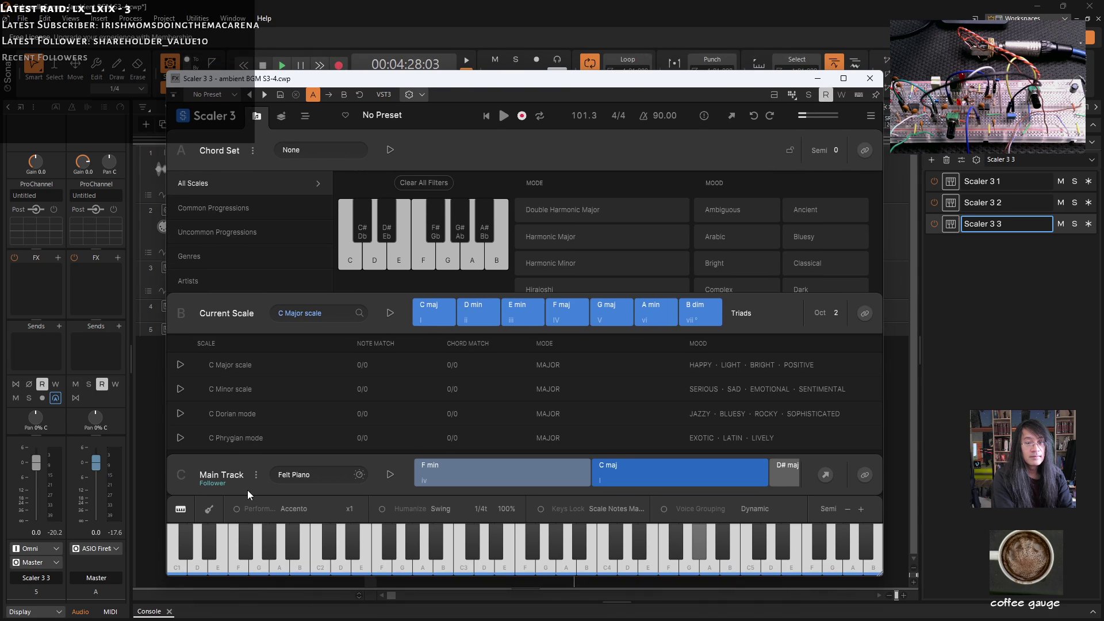
- Replace Felt Piano with Zyklop (VST3) as the main track instrument on Scaler 3 3
click(304, 119)
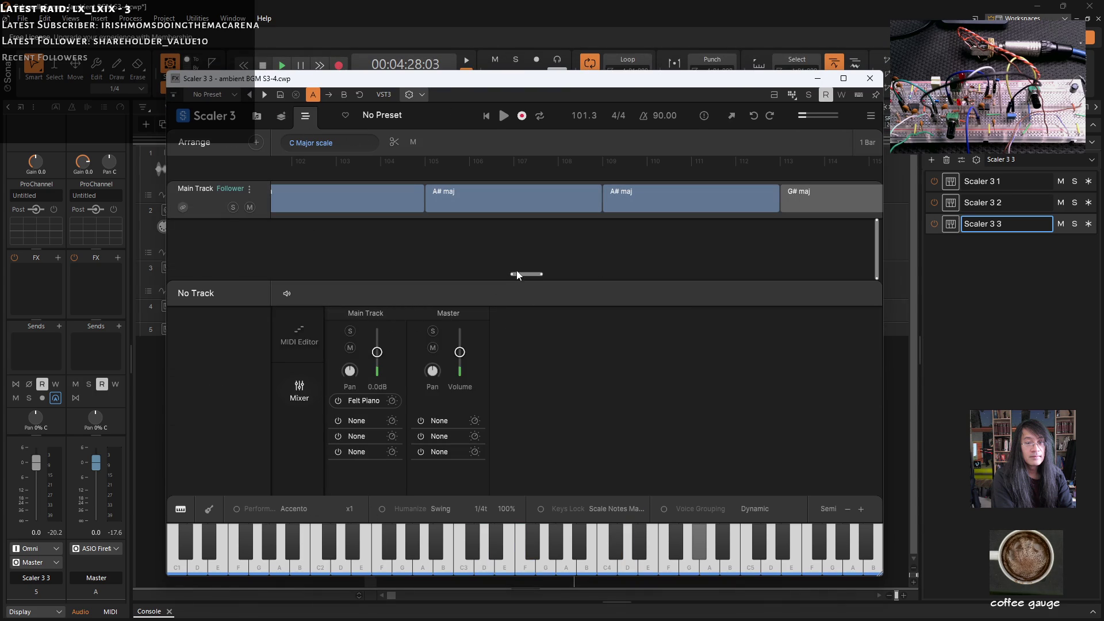
drag(522, 274, 254, 275)
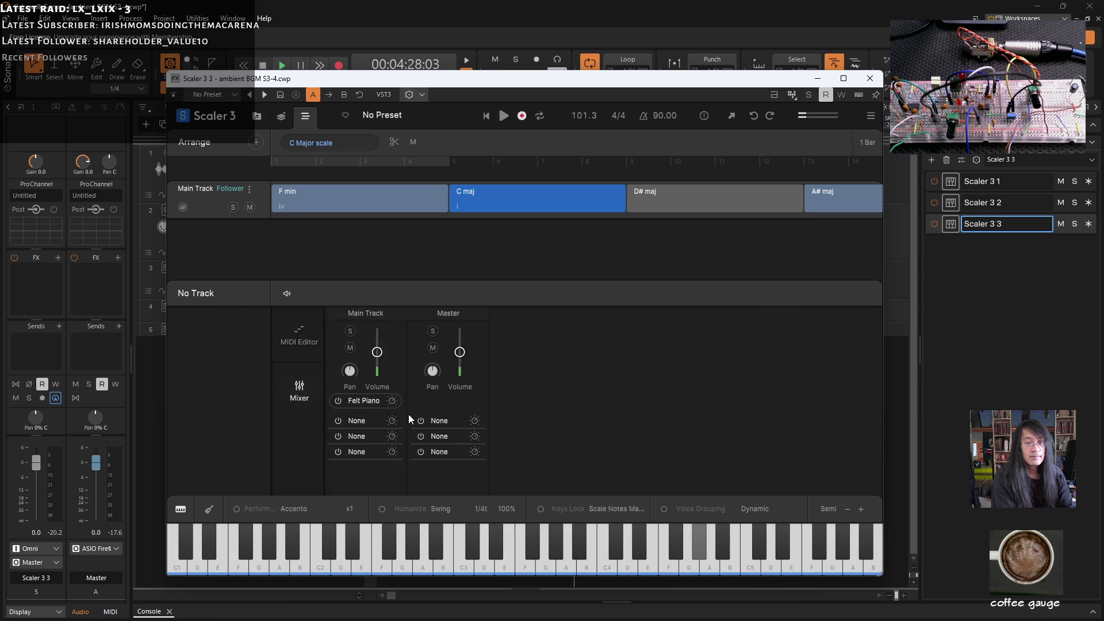
click(378, 402)
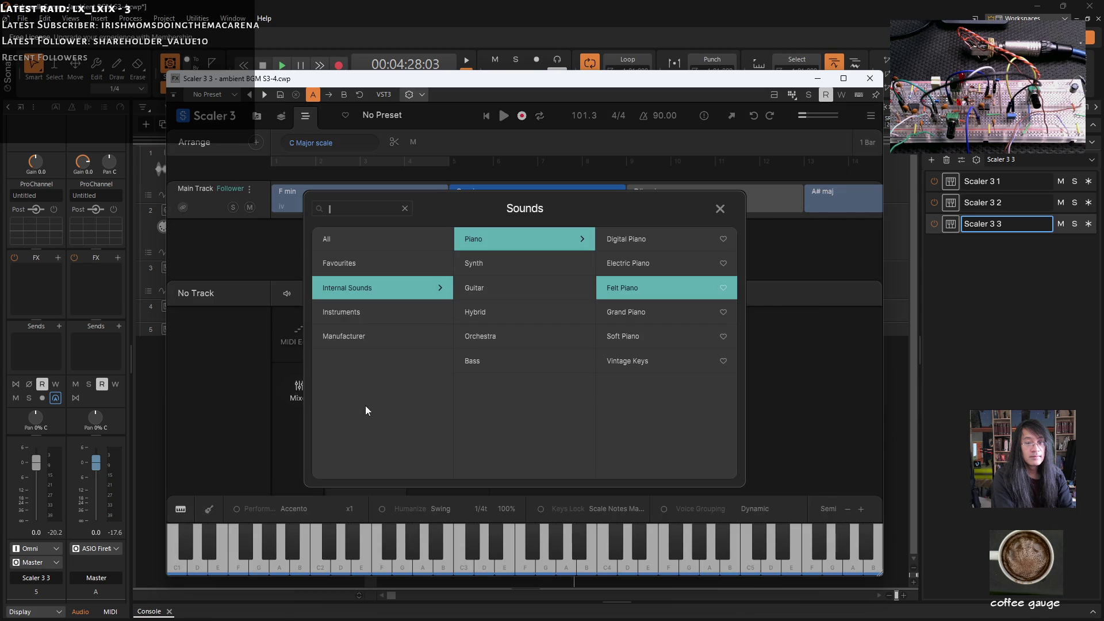
click(370, 315)
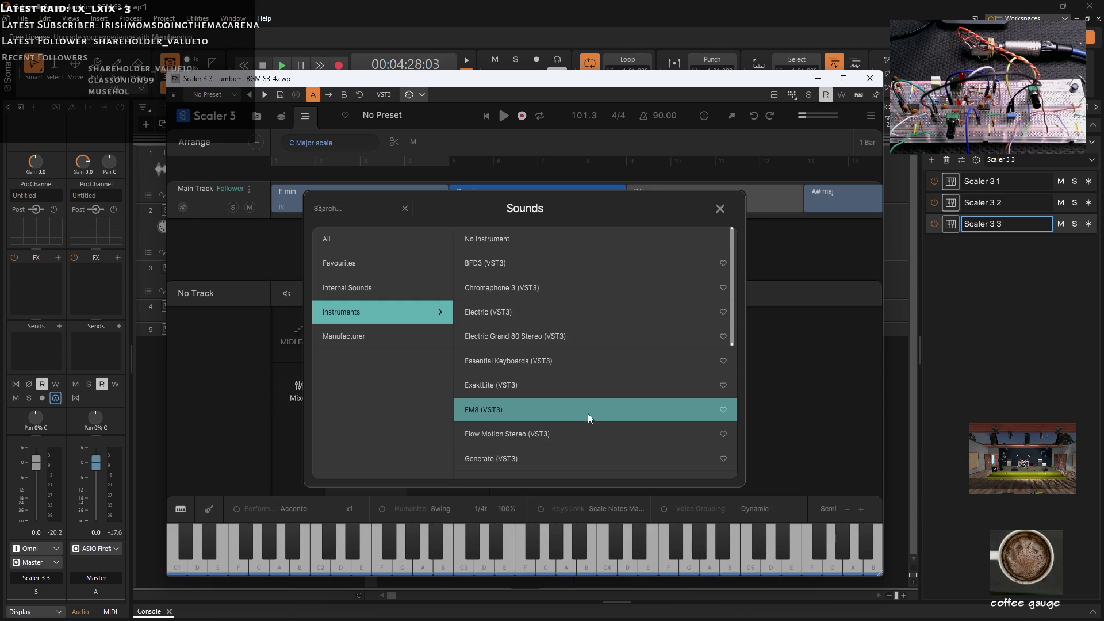
scroll(587, 413, down, 1)
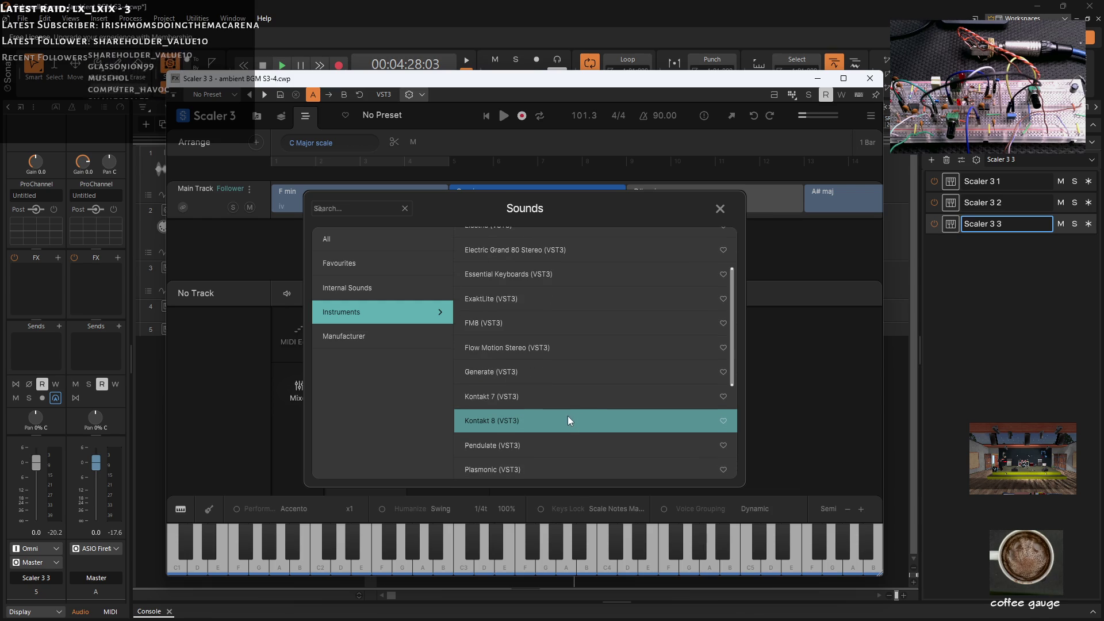
scroll(566, 412, down, 1)
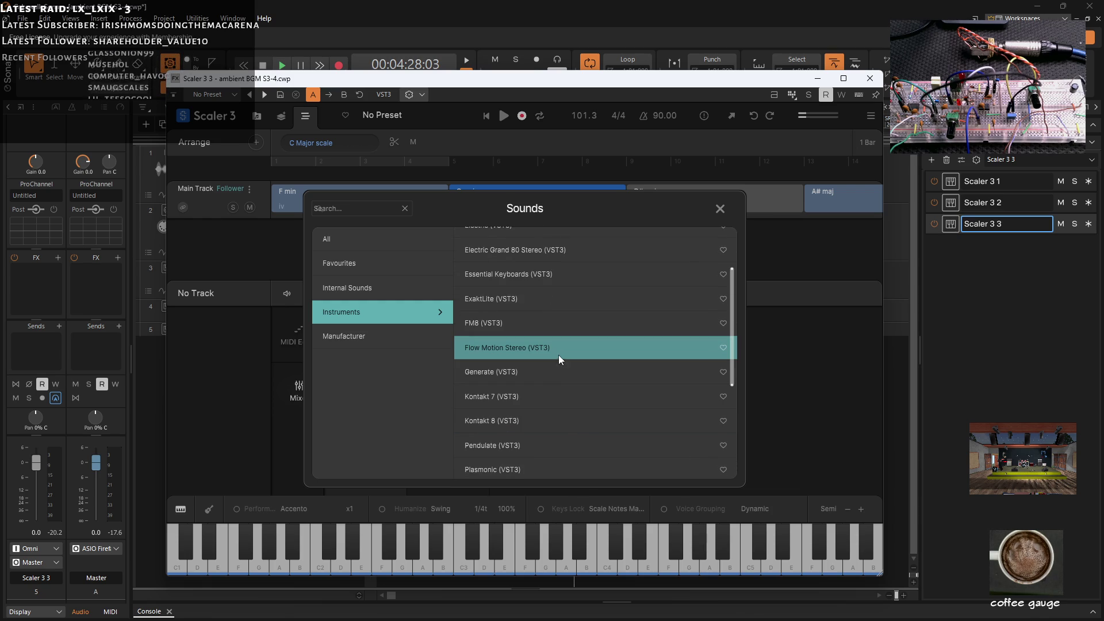
scroll(559, 373, down, 2)
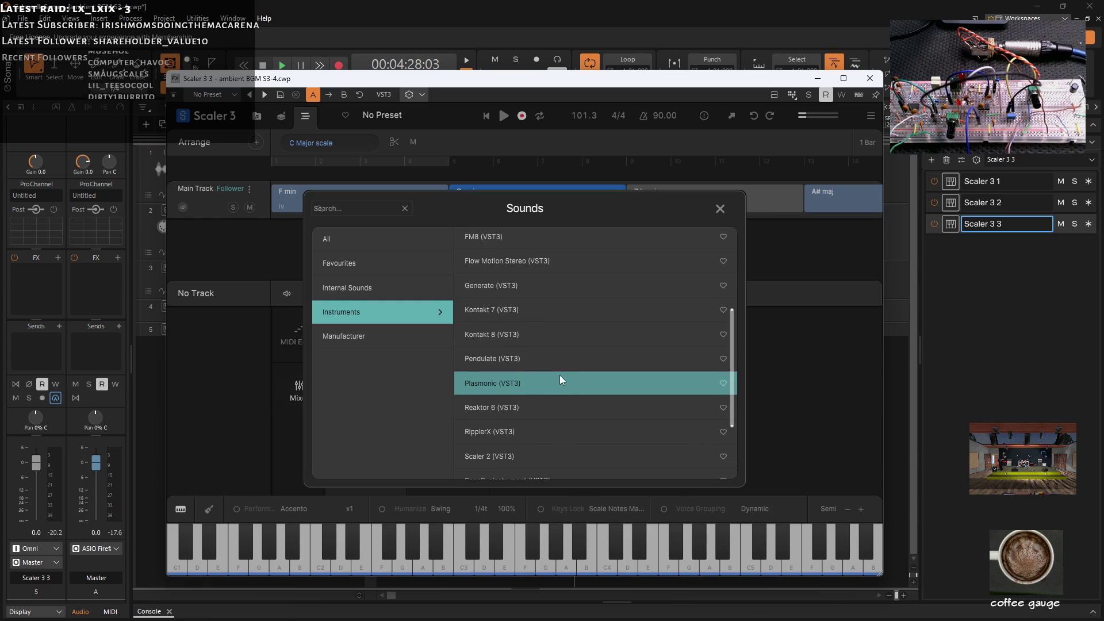
scroll(561, 375, down, 1)
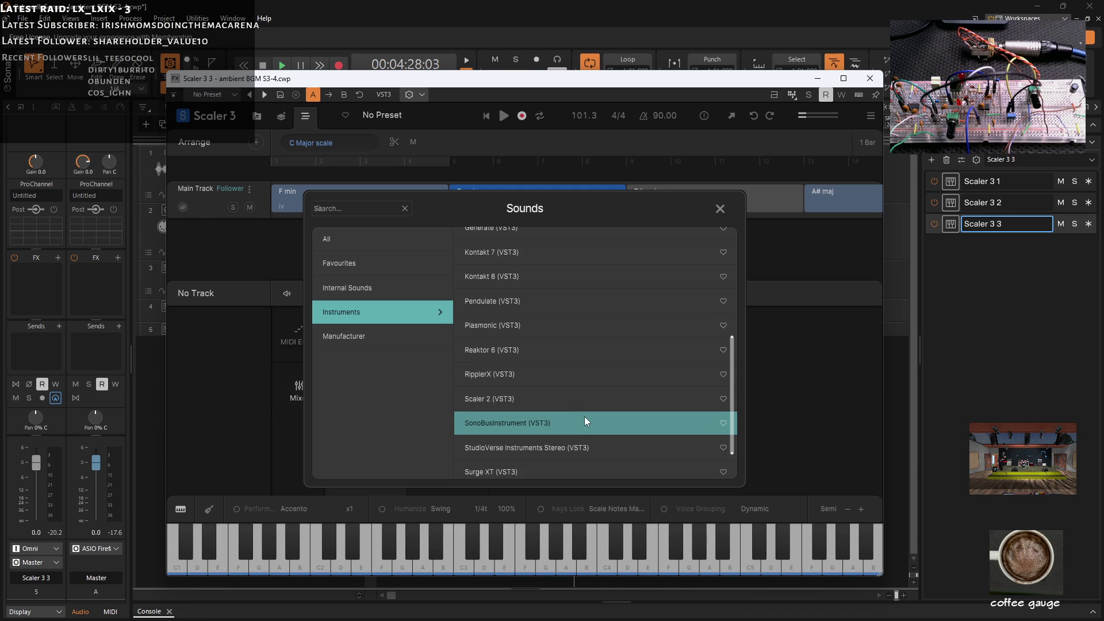
scroll(585, 420, down, 1)
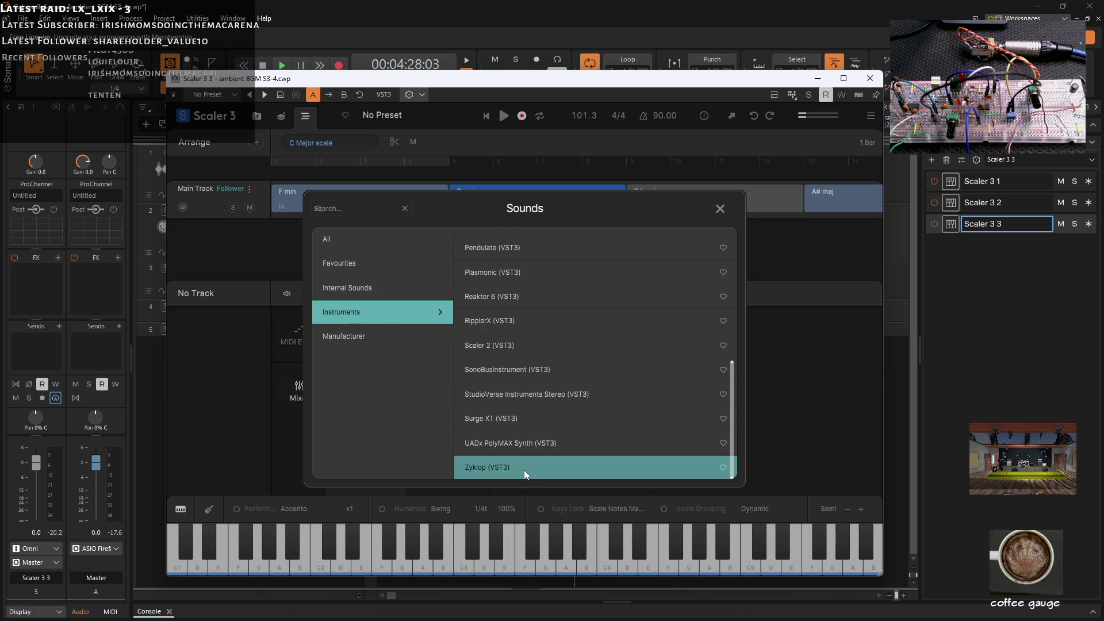
click(483, 467)
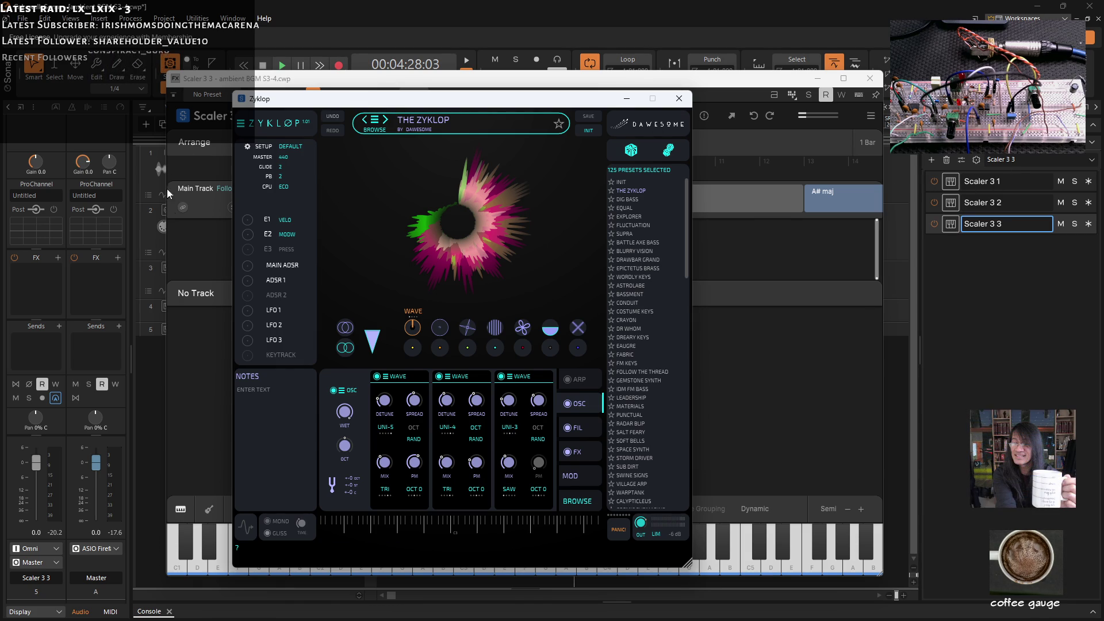
- Mute the Scaler 3 2 and Scaler 3 1 tracks
drag(528, 82, 688, 85)
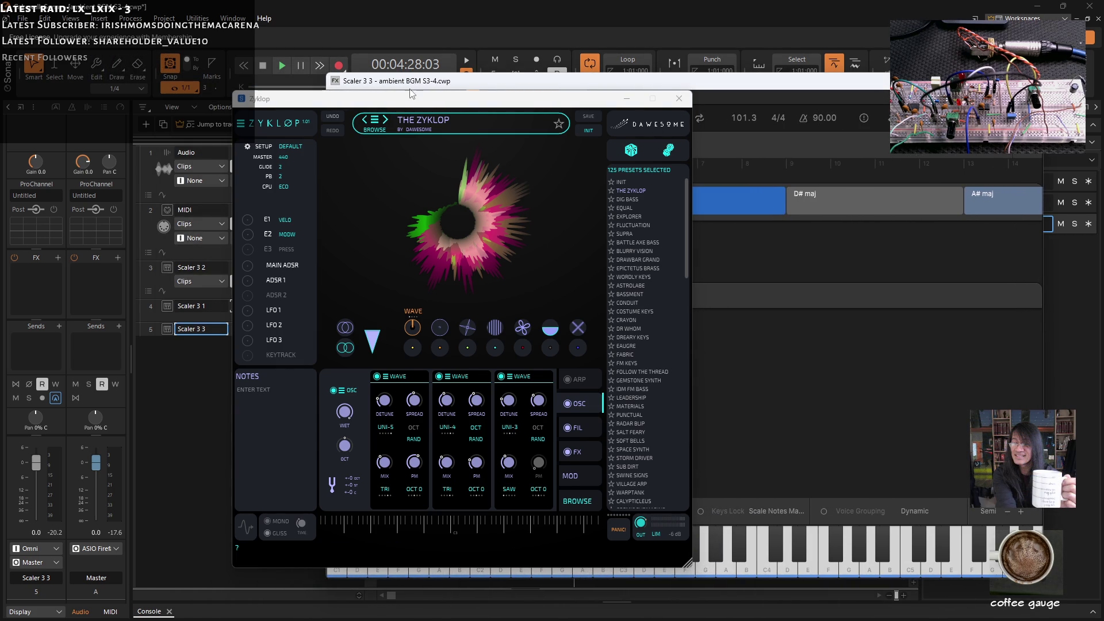
drag(412, 94, 575, 96)
click(237, 269)
click(236, 305)
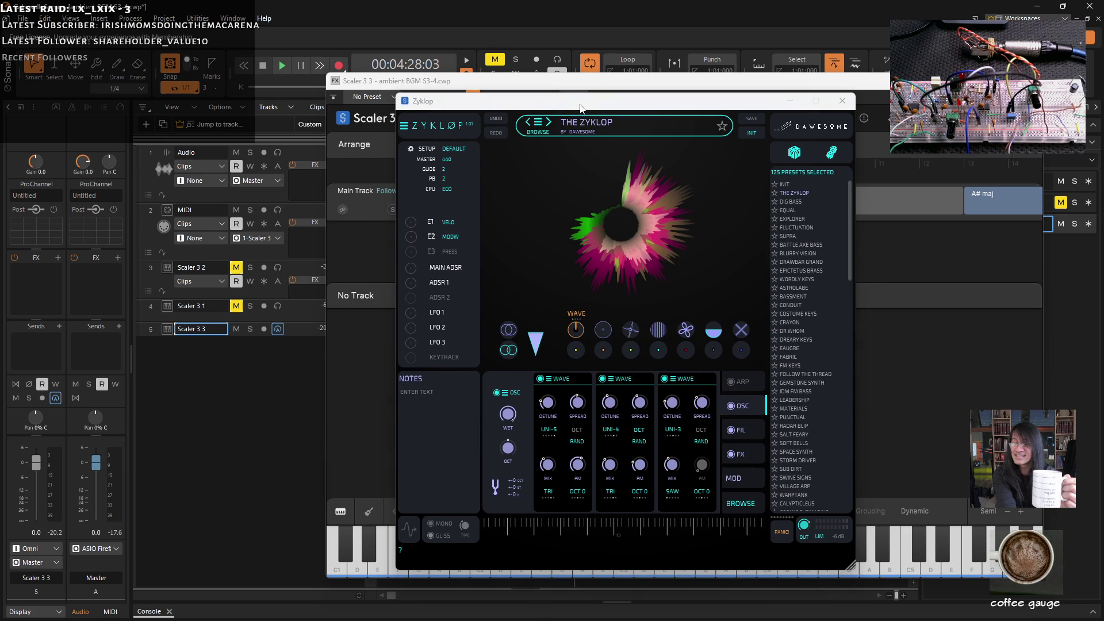
- Route Scaler 3 3 to the synth sub bus at -4.2 dB and start playback
click(58, 563)
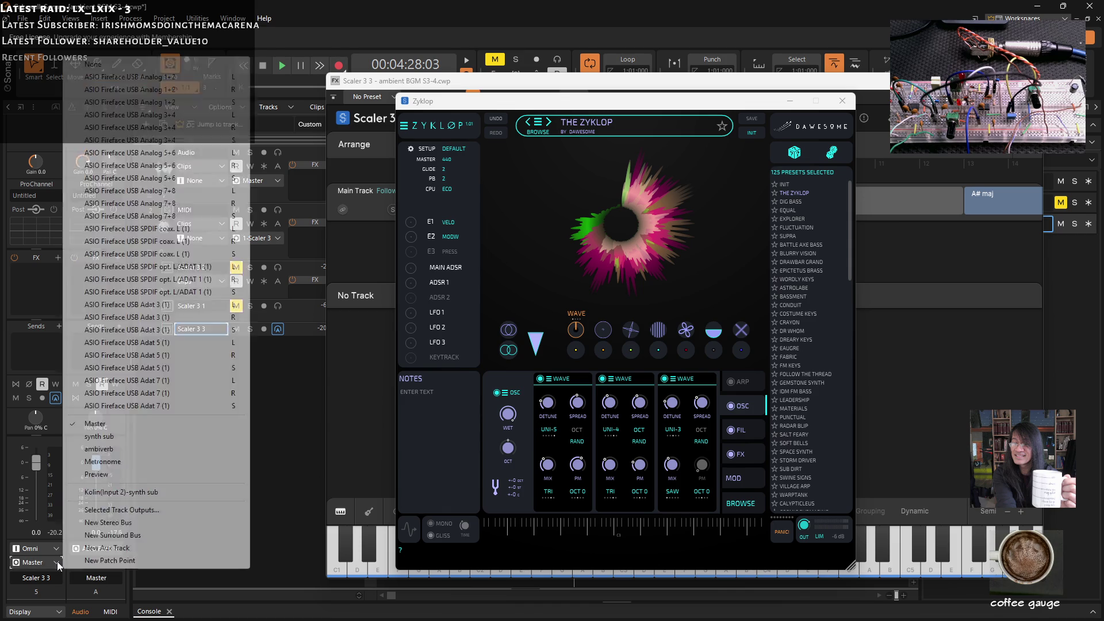
click(108, 437)
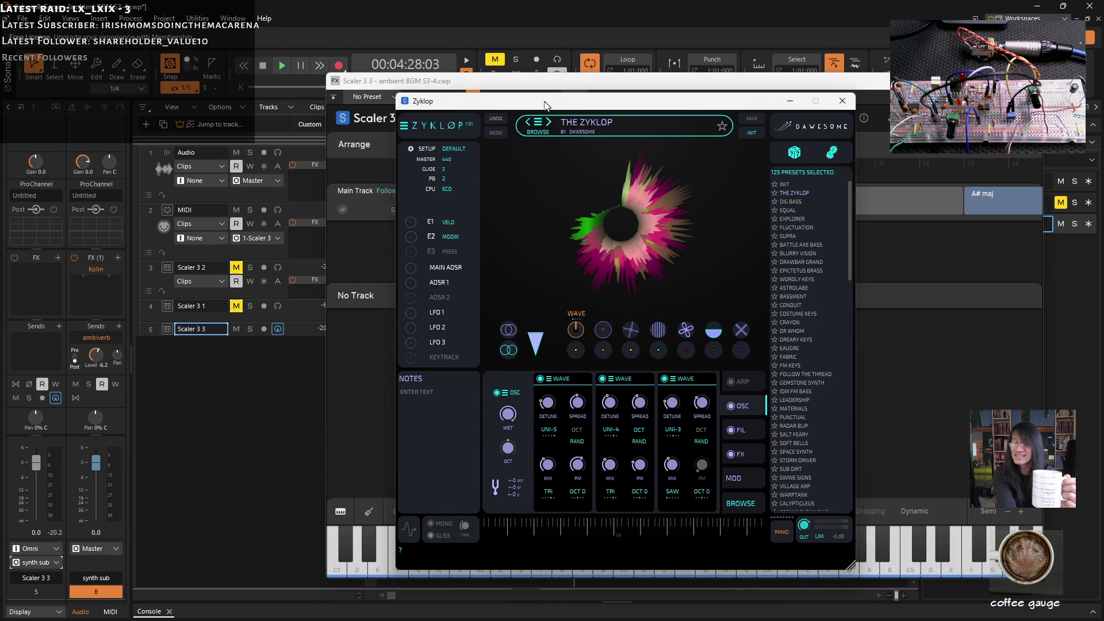
drag(549, 109, 435, 100)
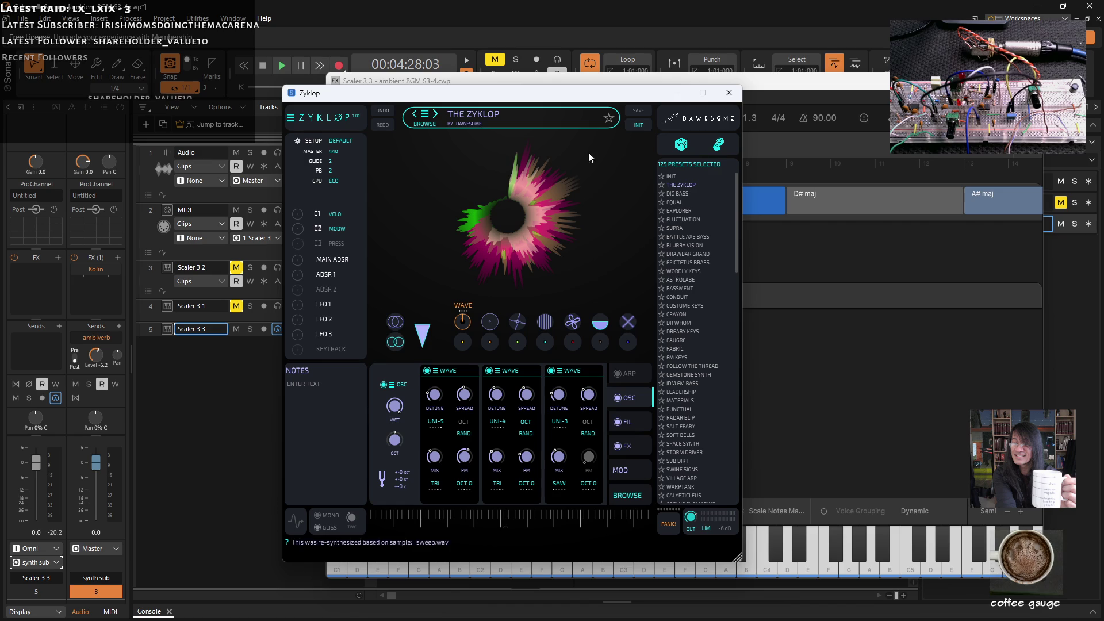
drag(40, 469, 40, 480)
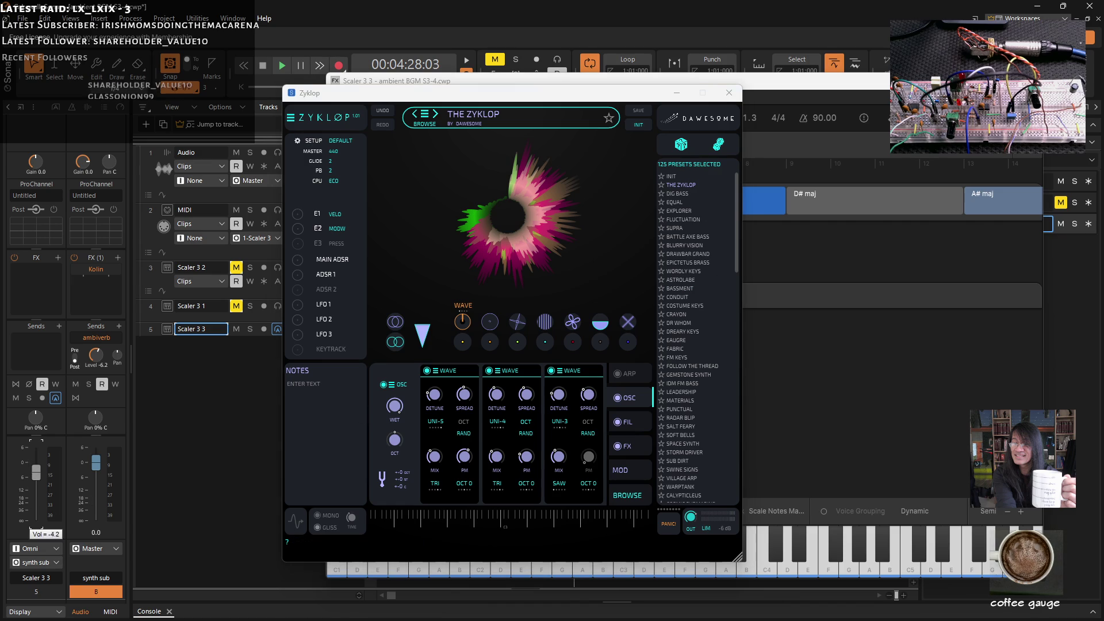
key(space)
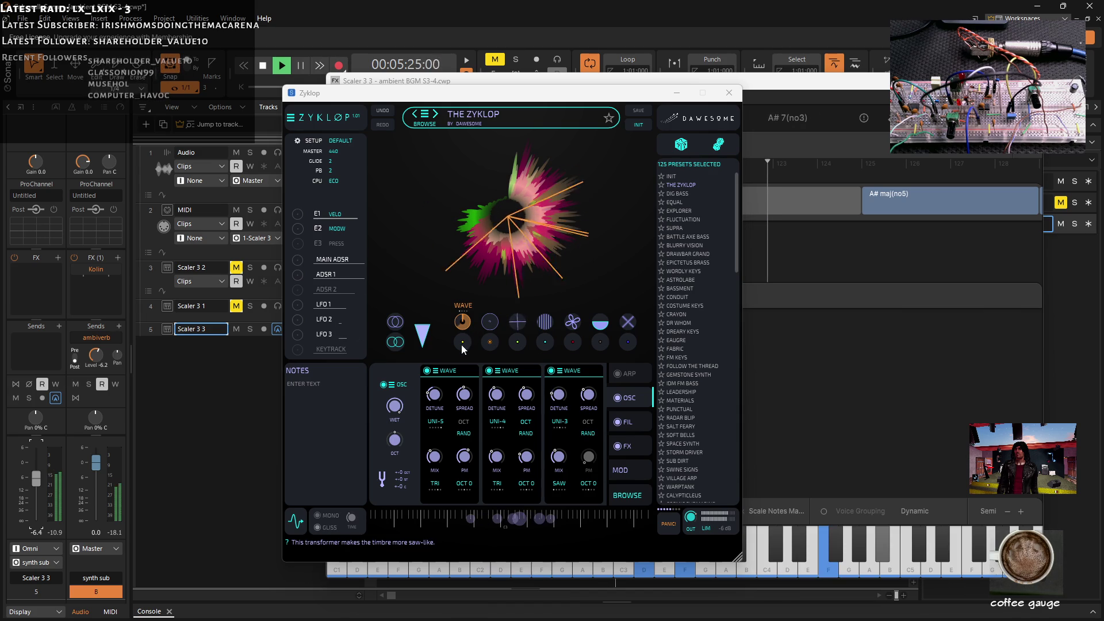
click(490, 323)
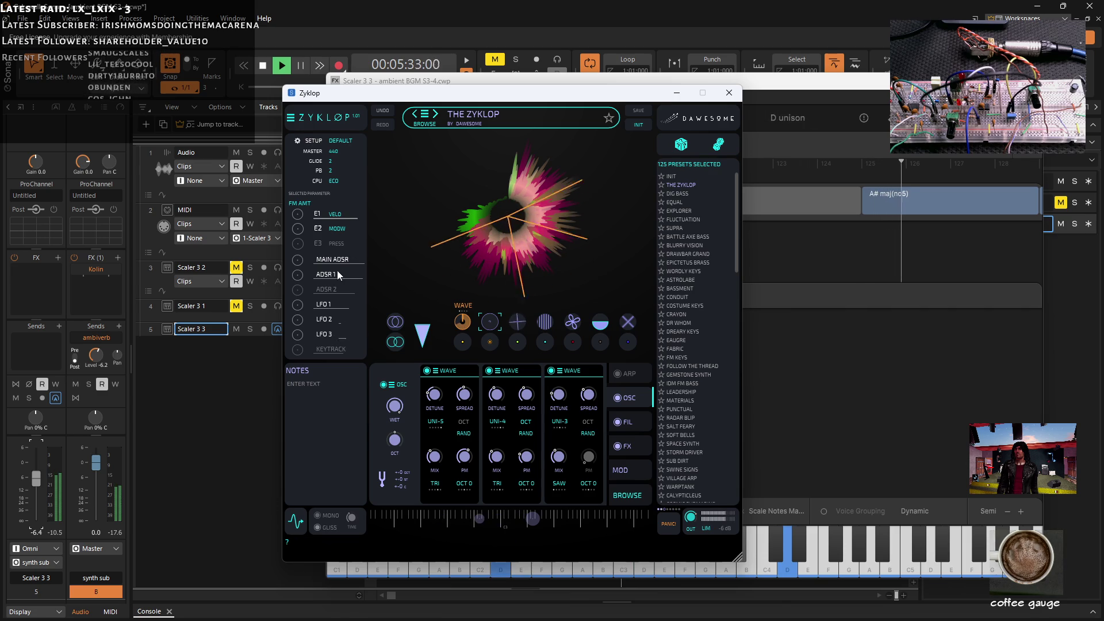
- Audition Zyklop's SPREAD, SAW, FM AMT, STRING, BRIGHT, BRASS, INHARM and SQ transformers, ending on ANIM
click(396, 323)
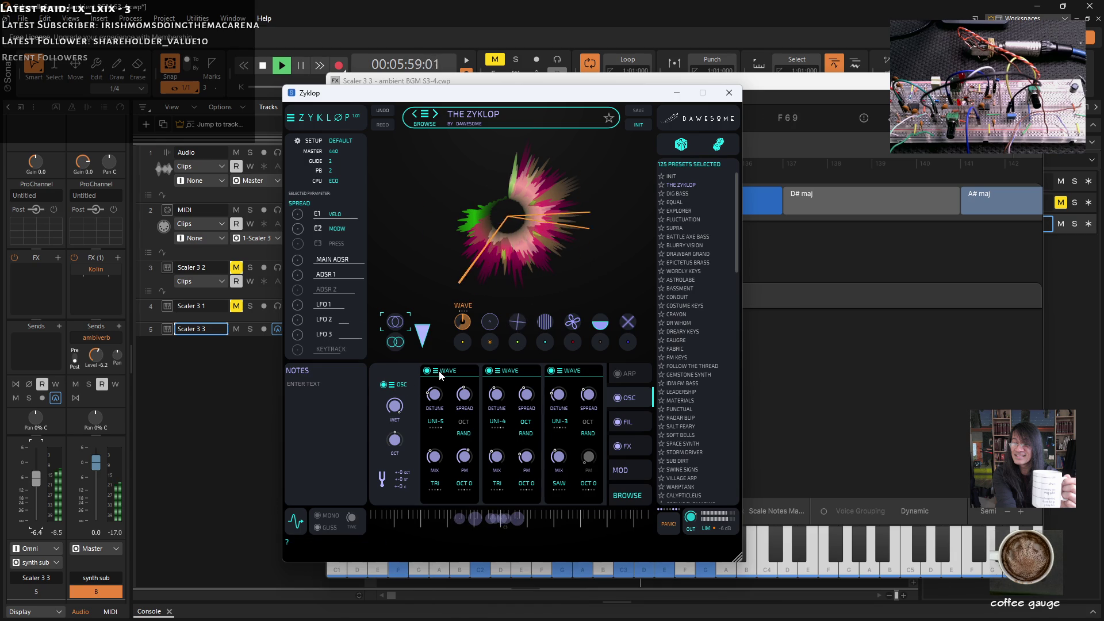
click(463, 342)
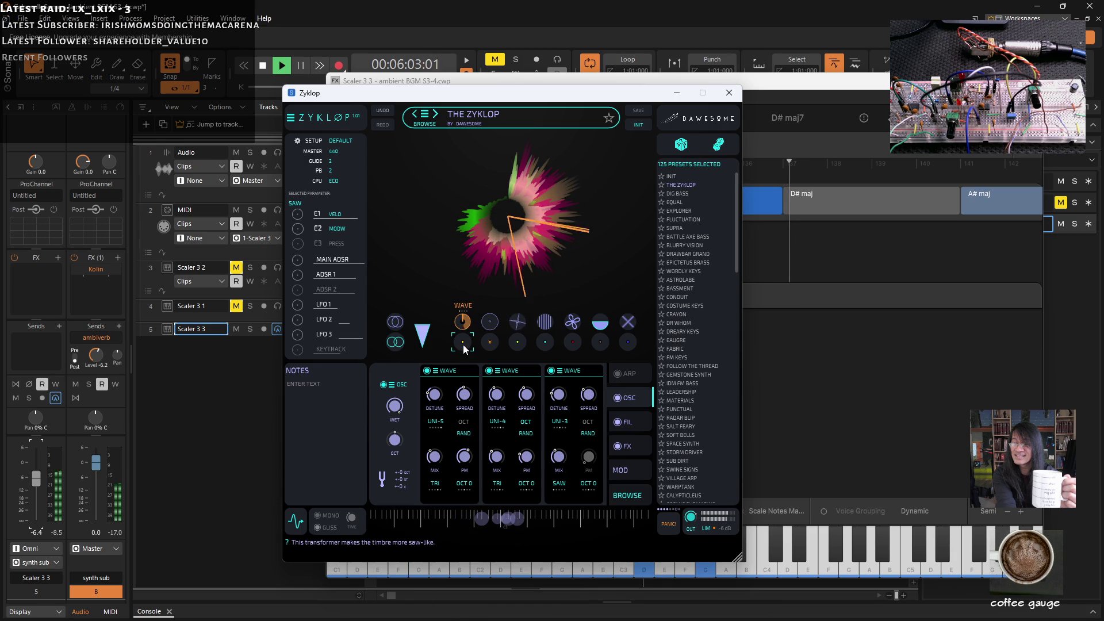
click(492, 327)
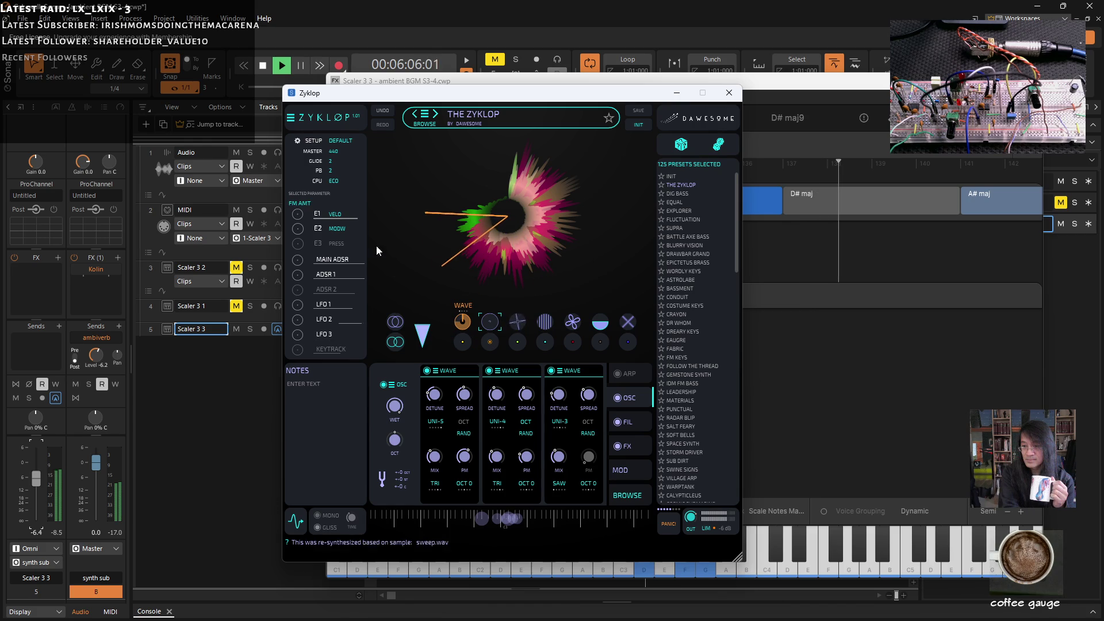
click(492, 344)
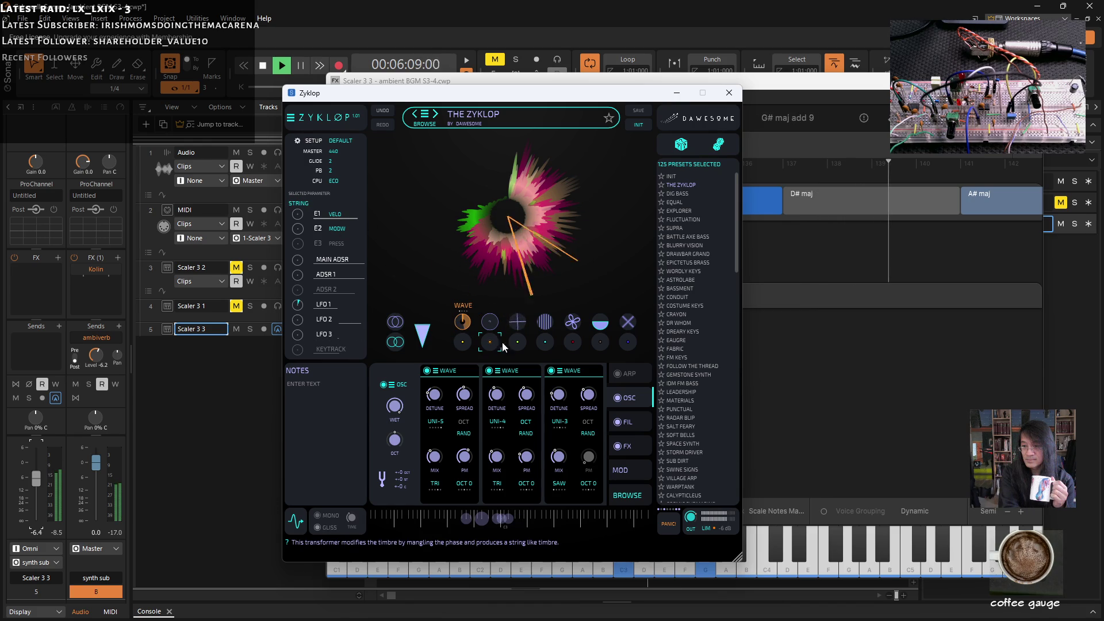
click(518, 324)
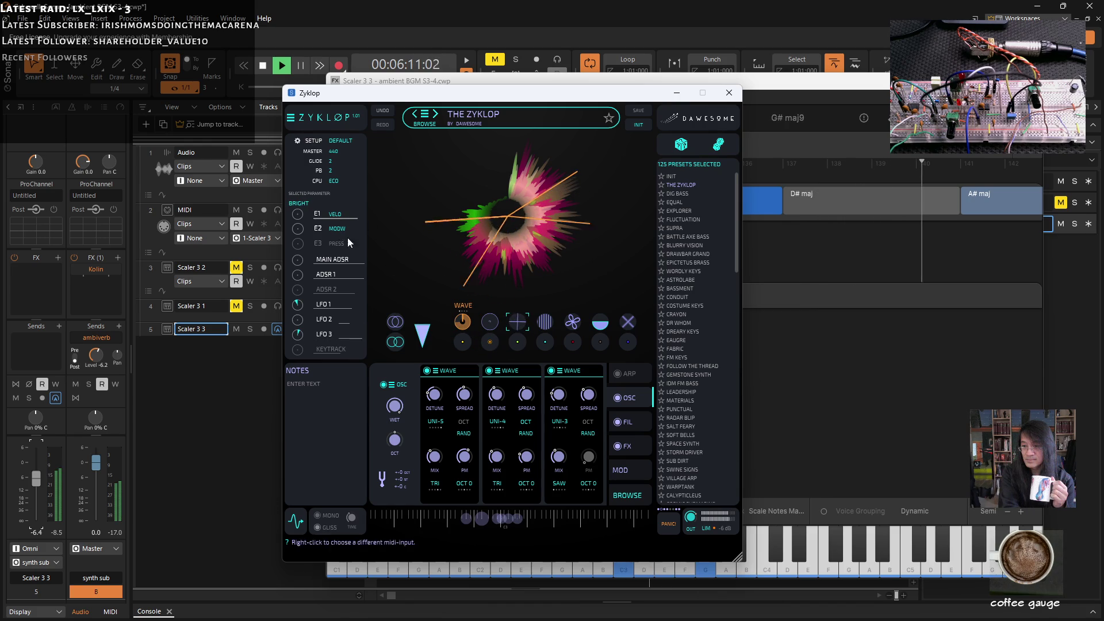
click(518, 343)
click(545, 321)
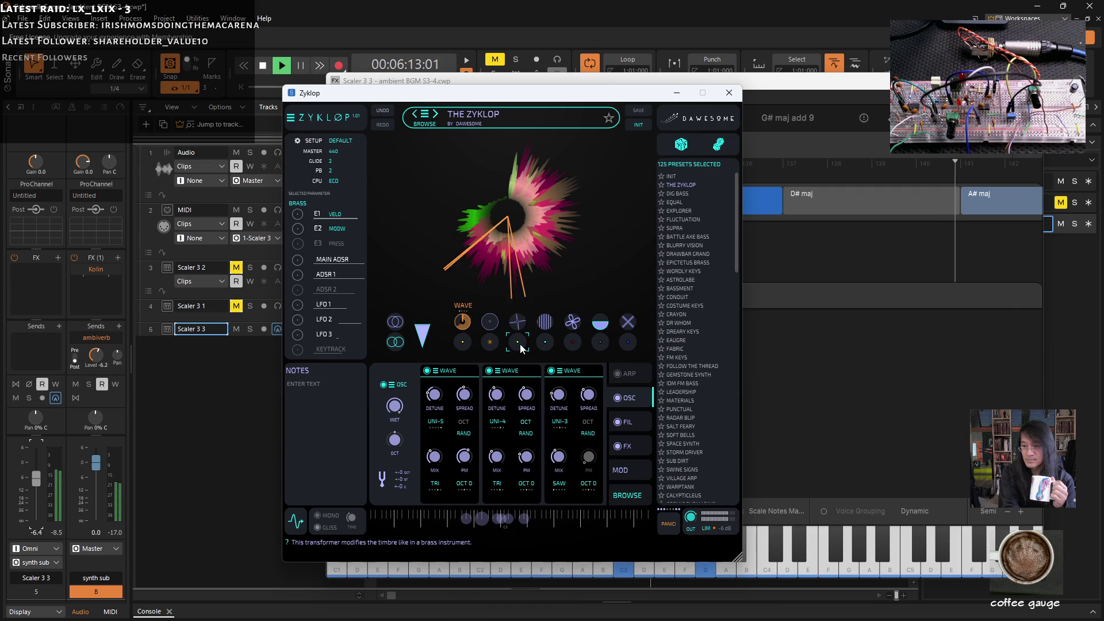
click(545, 344)
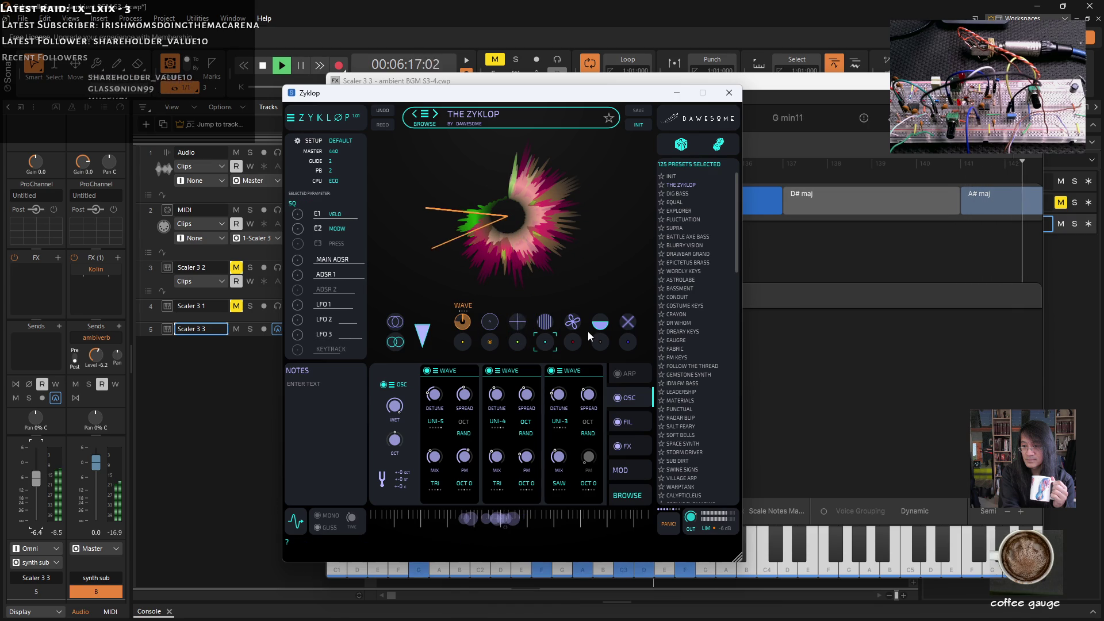
click(573, 322)
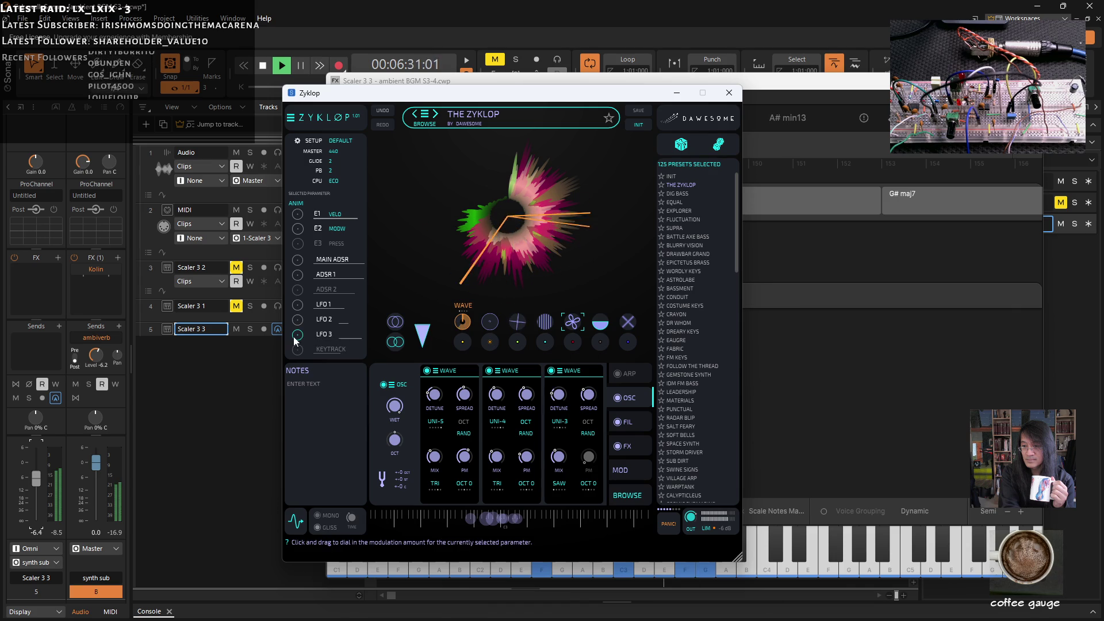
right_click(298, 338)
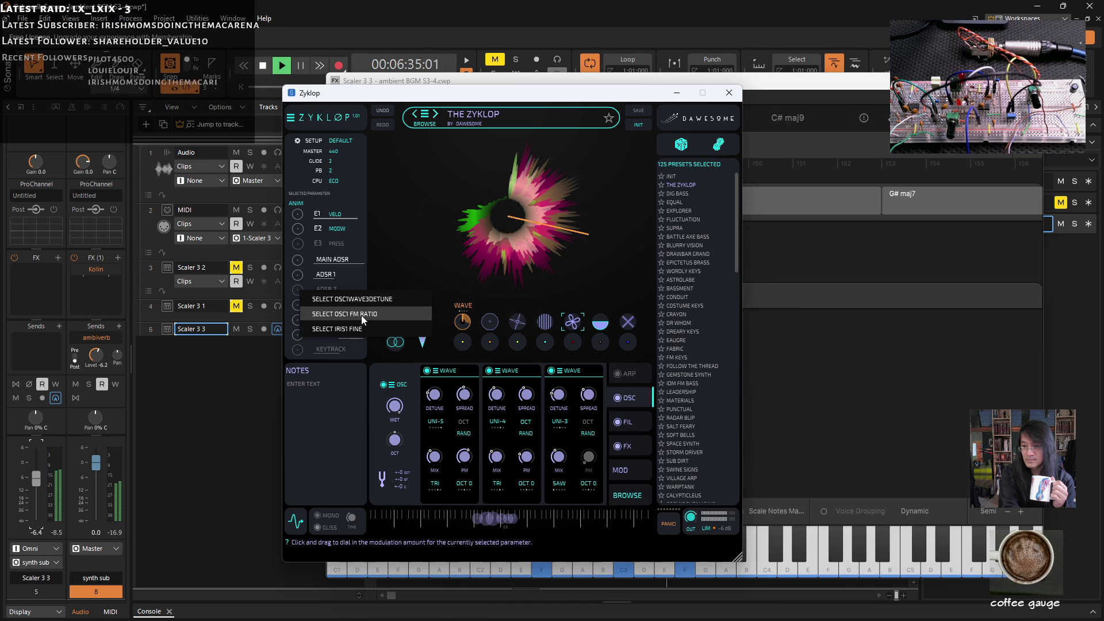
click(325, 483)
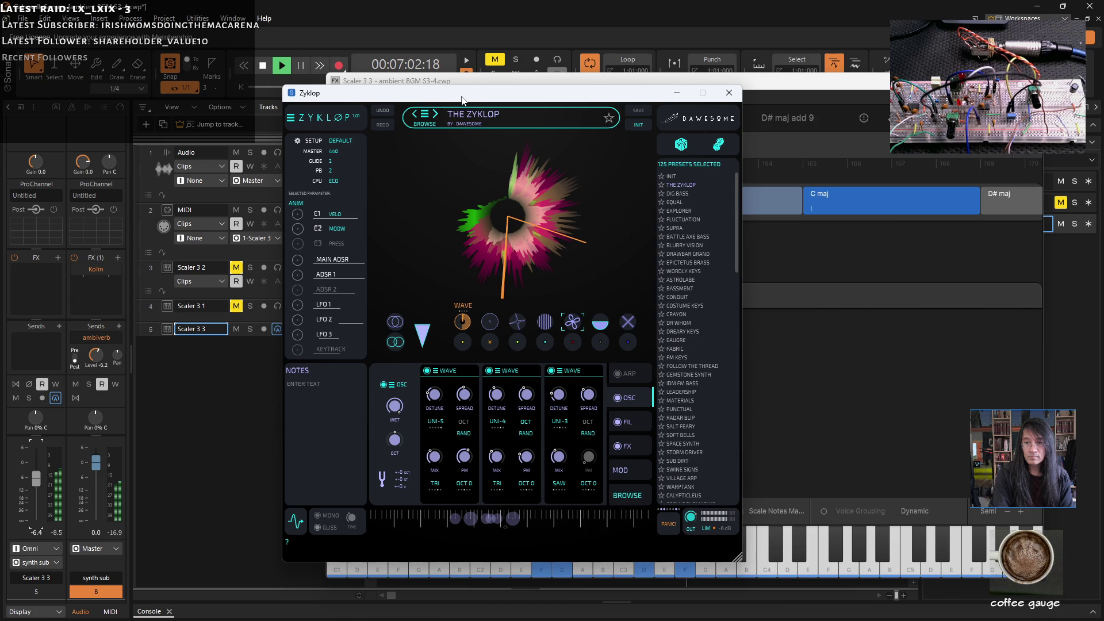
drag(462, 98, 458, 95)
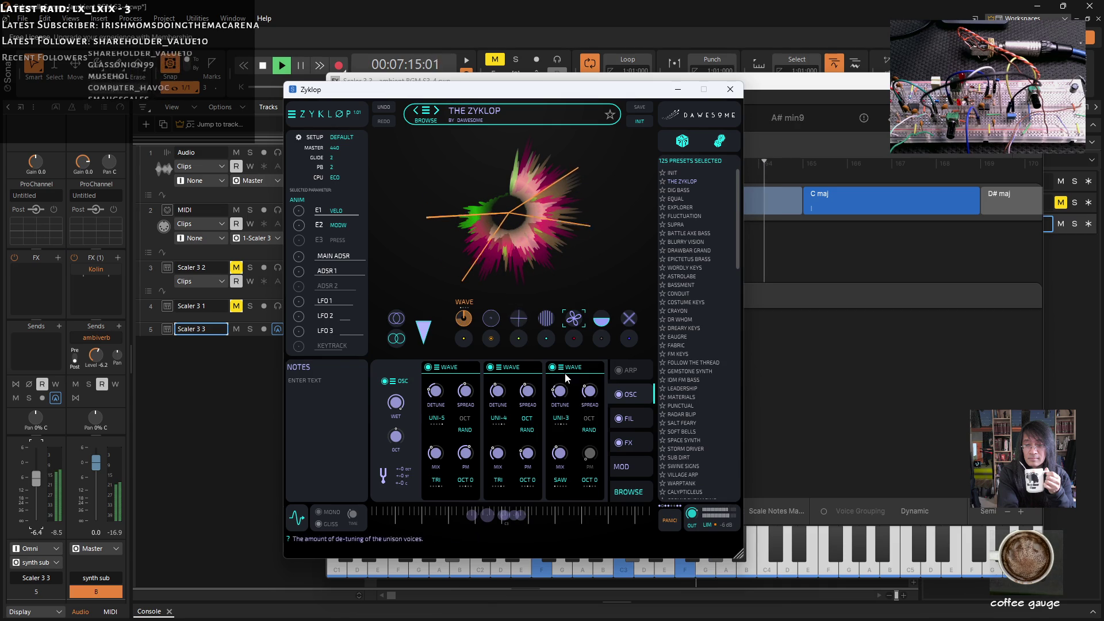
click(437, 367)
mouse_move(477, 359)
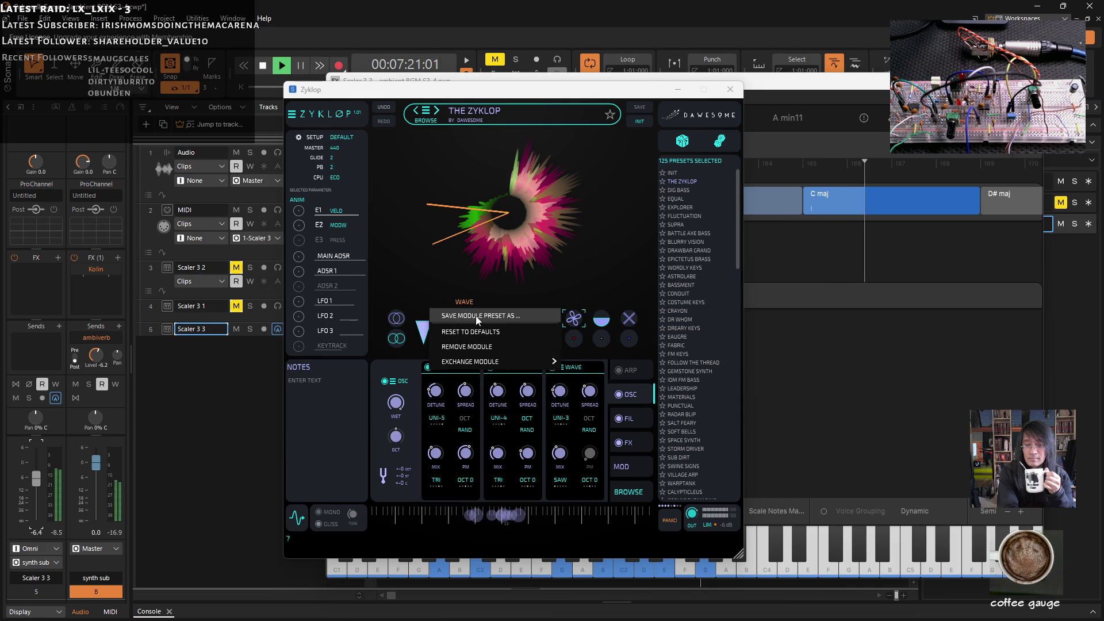
mouse_move(517, 361)
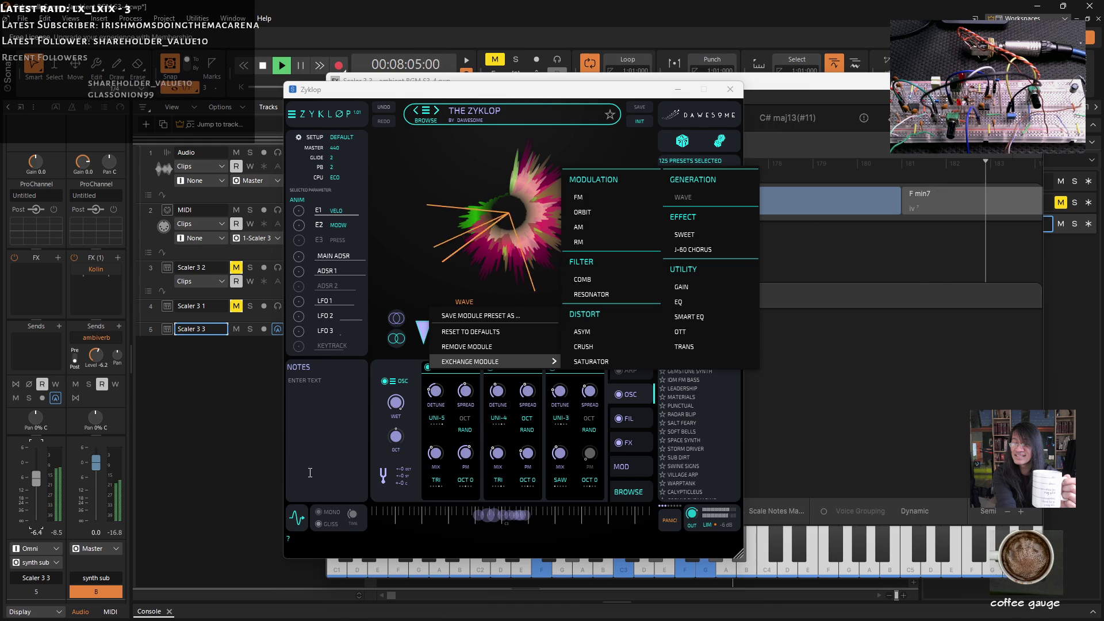
click(383, 101)
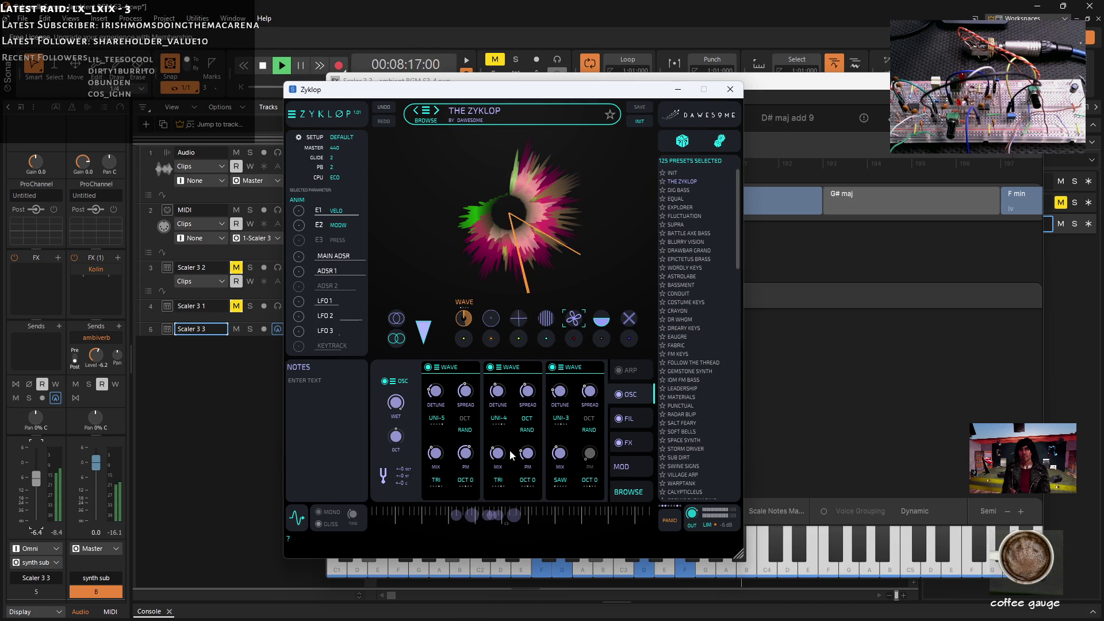
- Show Zyklop's LFO 3 settings and change its sync rate from 2 bars to 3 bars
click(324, 331)
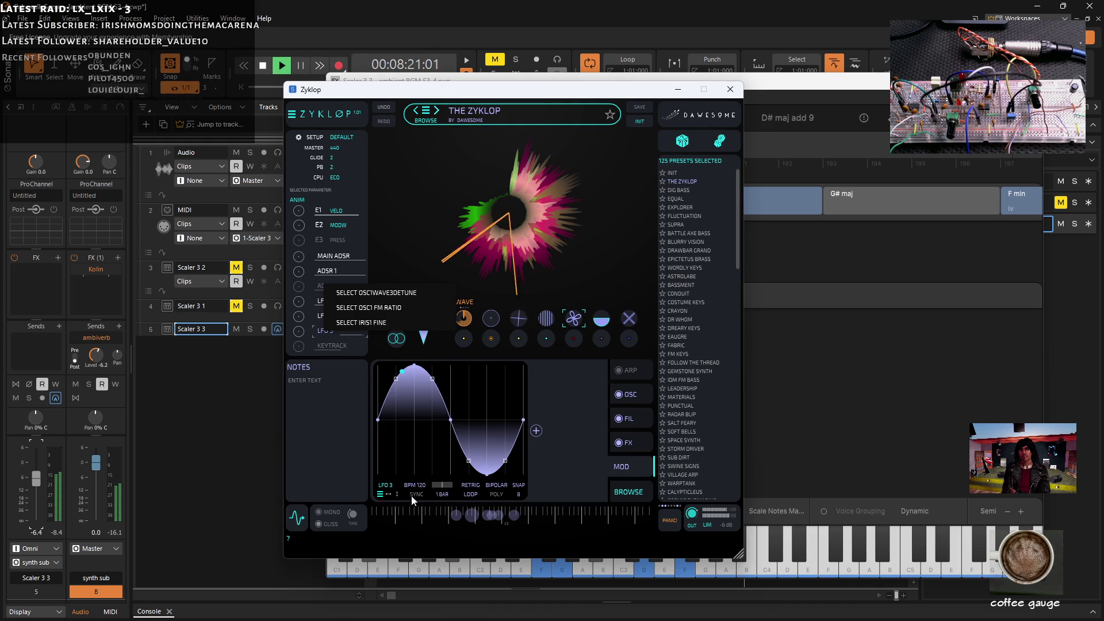
click(442, 496)
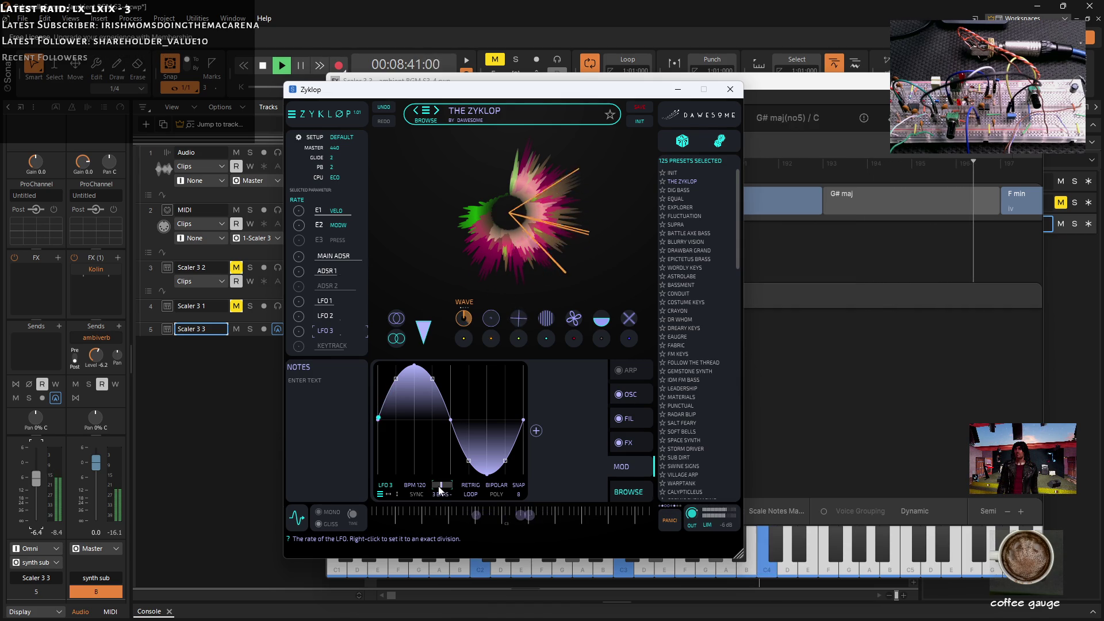
scroll(440, 490, up, 1)
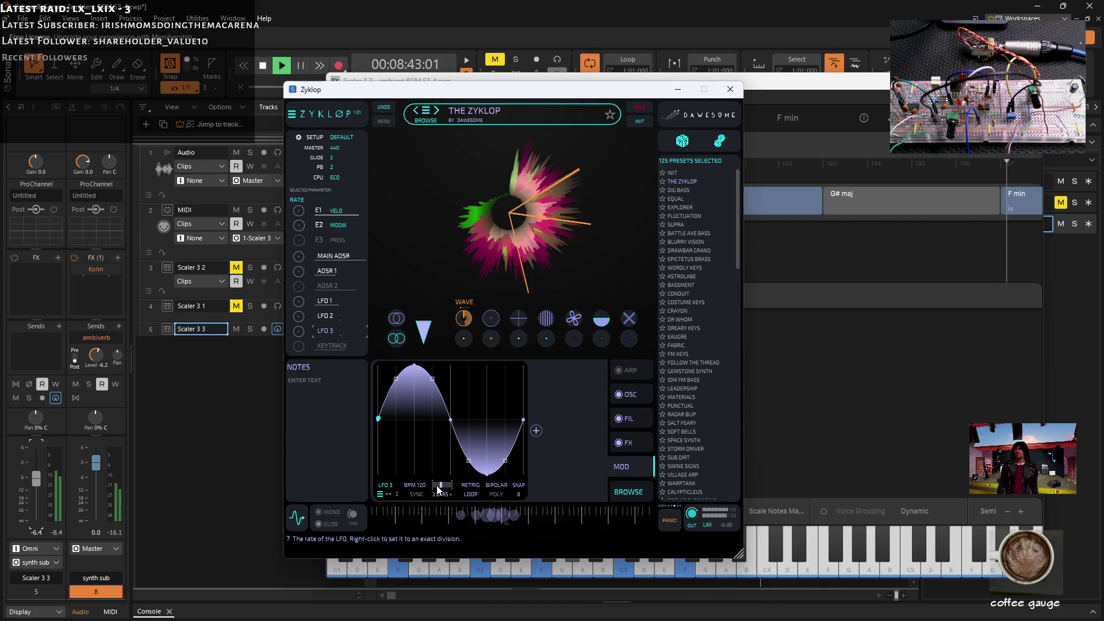
scroll(441, 490, up, 1)
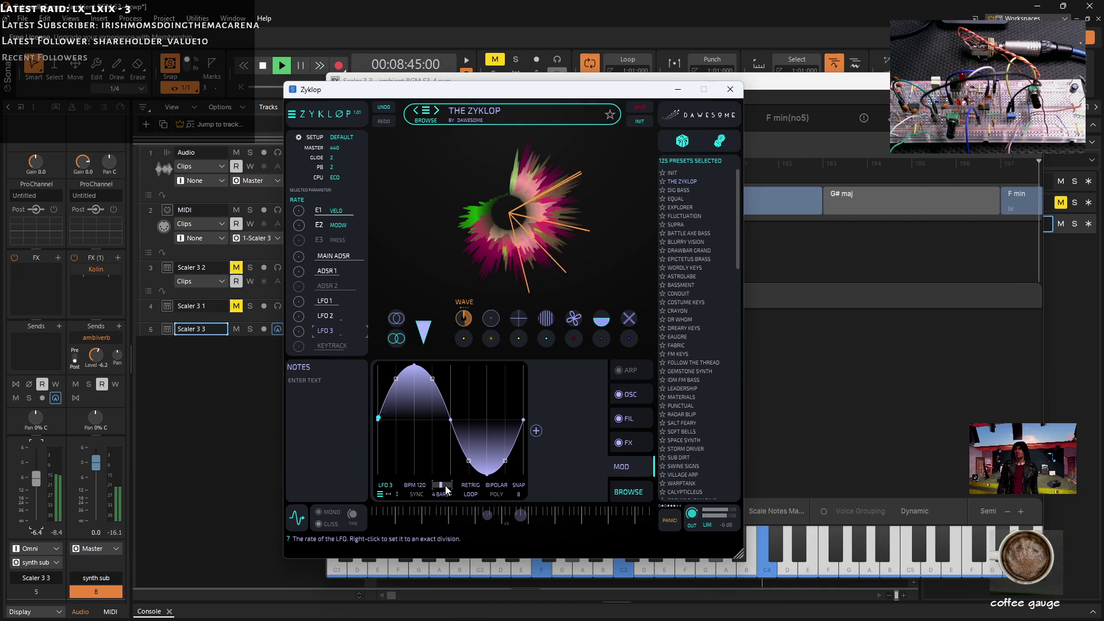
scroll(441, 490, down, 1)
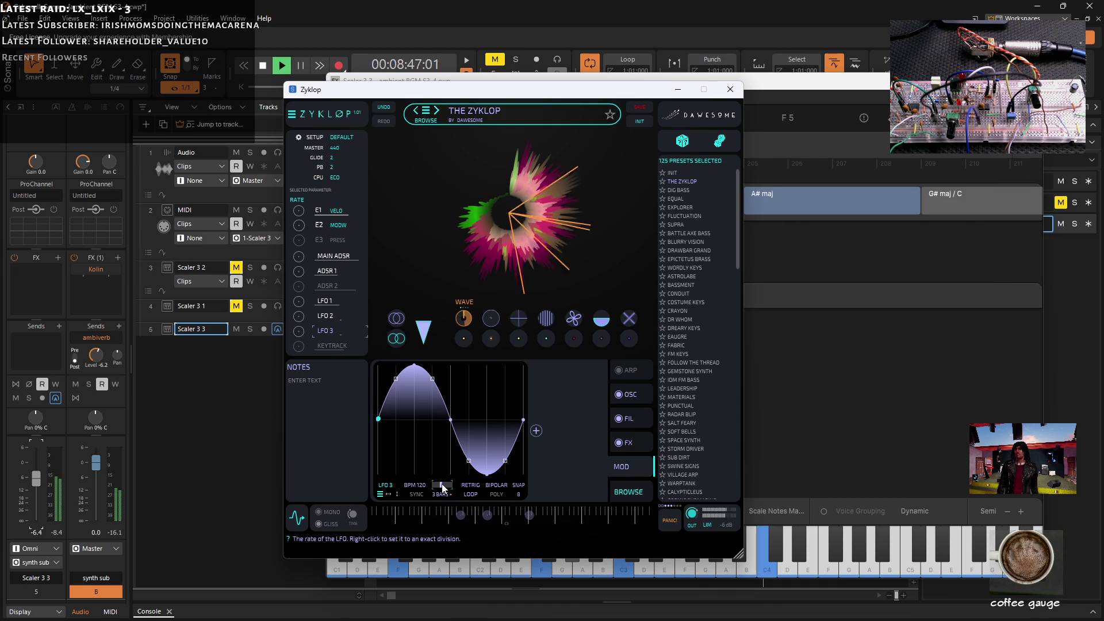
- Compare LFO 2 and LFO 3, check LFO 2's modulation targets, then show LFO 2 and the arpeggiator
click(324, 318)
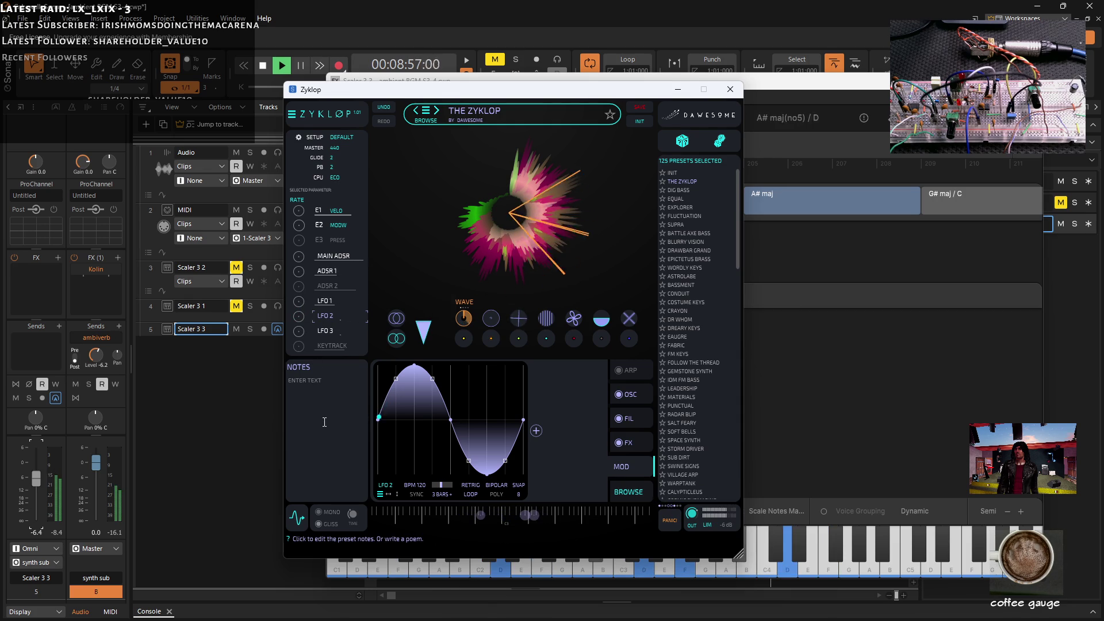
click(328, 330)
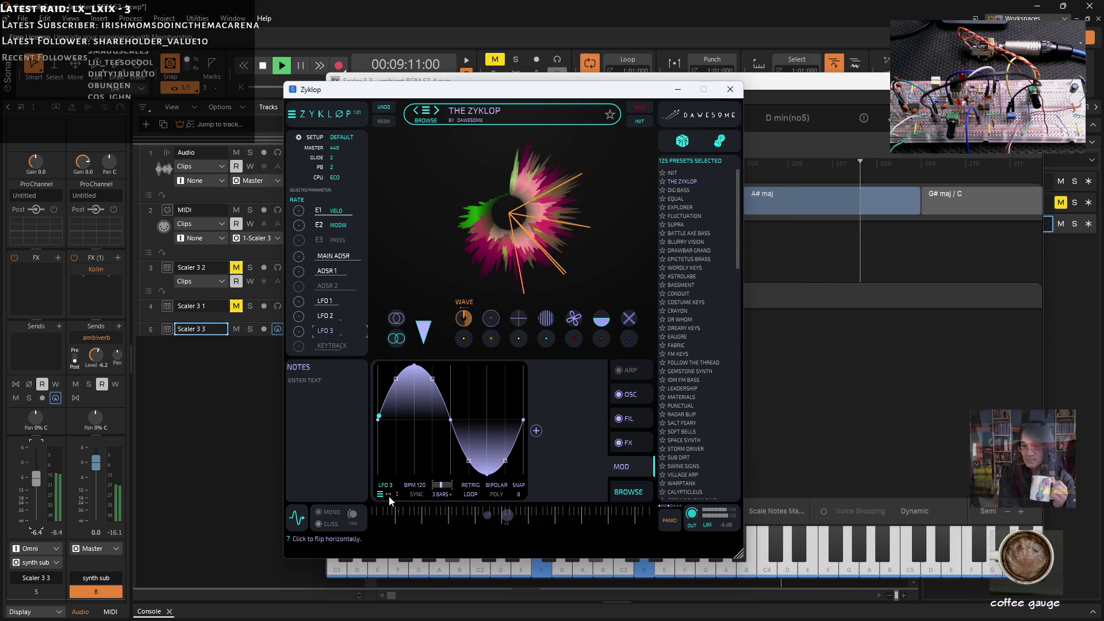
right_click(299, 318)
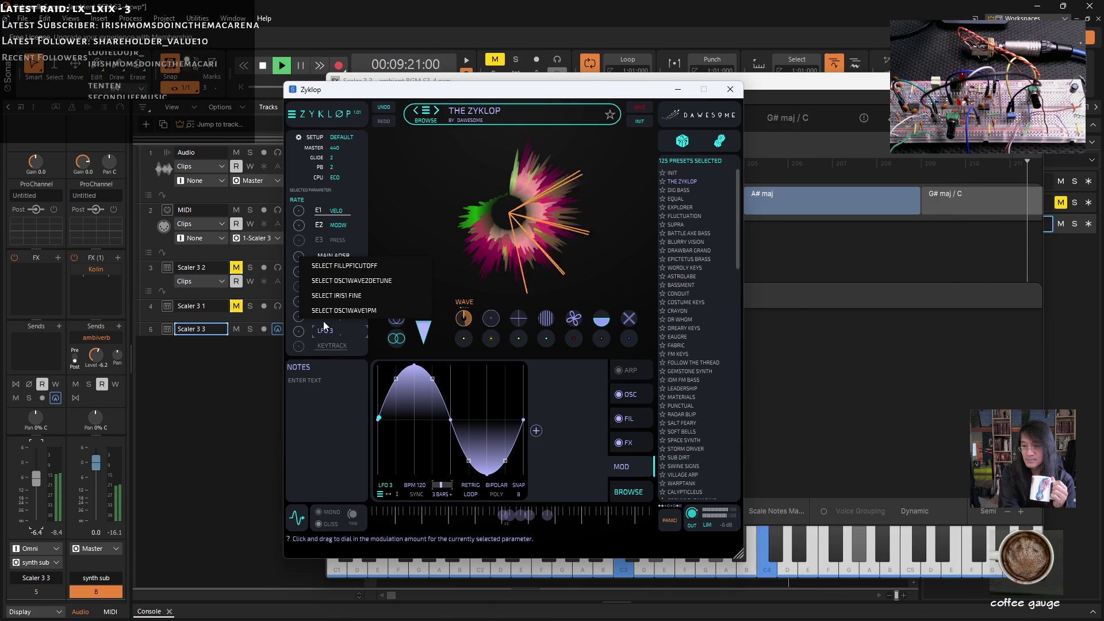
click(334, 365)
click(347, 319)
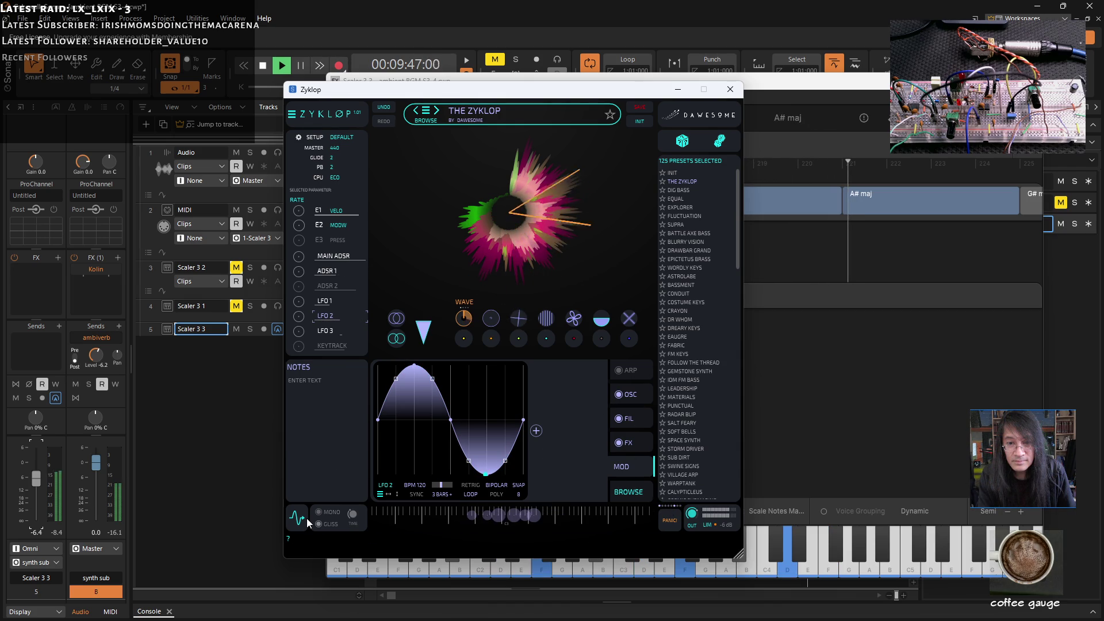
click(636, 371)
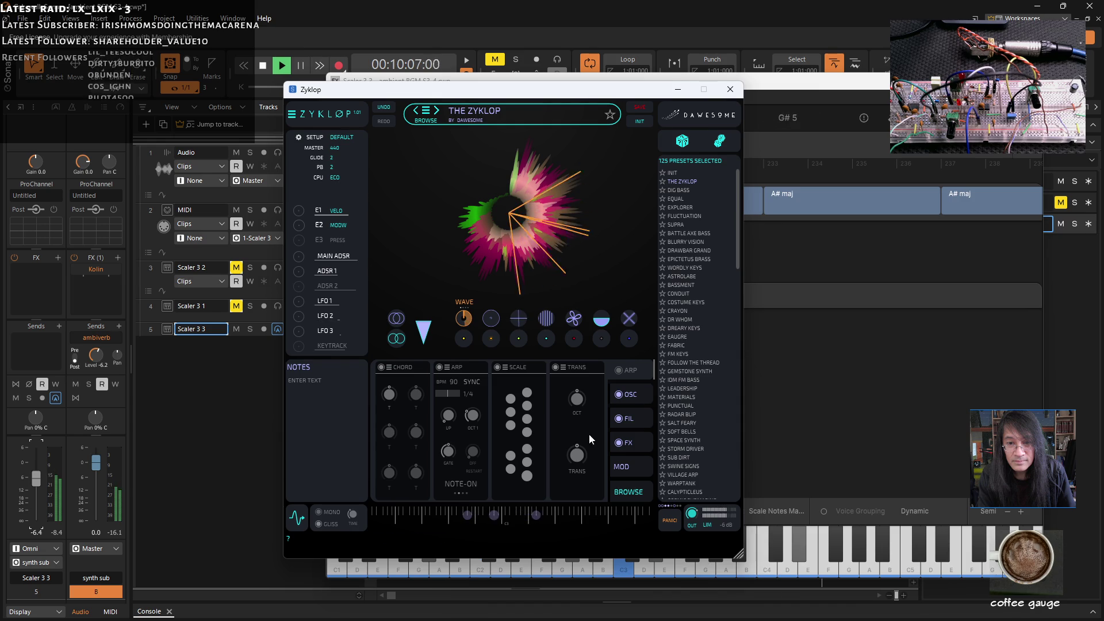
- Enable Zyklop's arpeggiator and close the Zyklop window
click(620, 372)
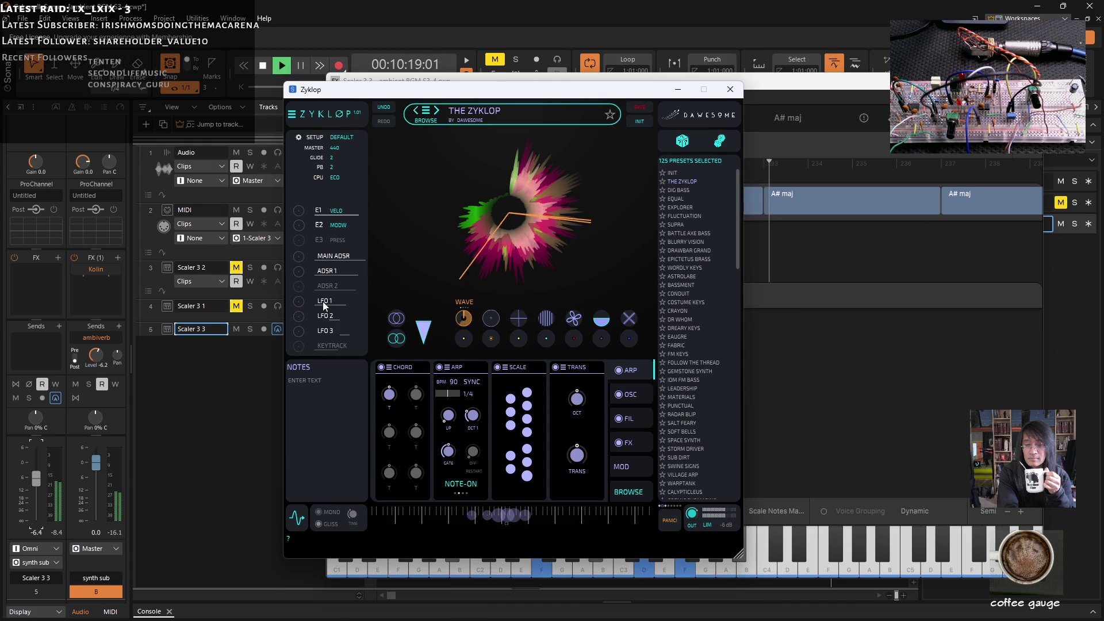
click(728, 92)
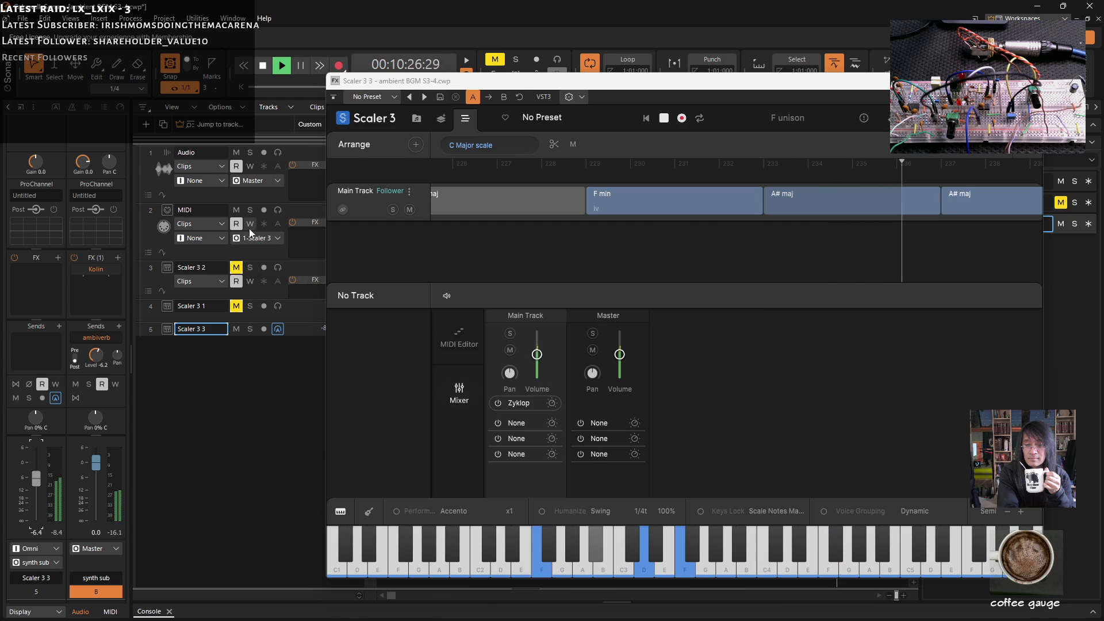
- Unmute Scaler 3 2 and Scaler 3 1 and make the Scaler 3 3 track taller
click(237, 266)
click(240, 310)
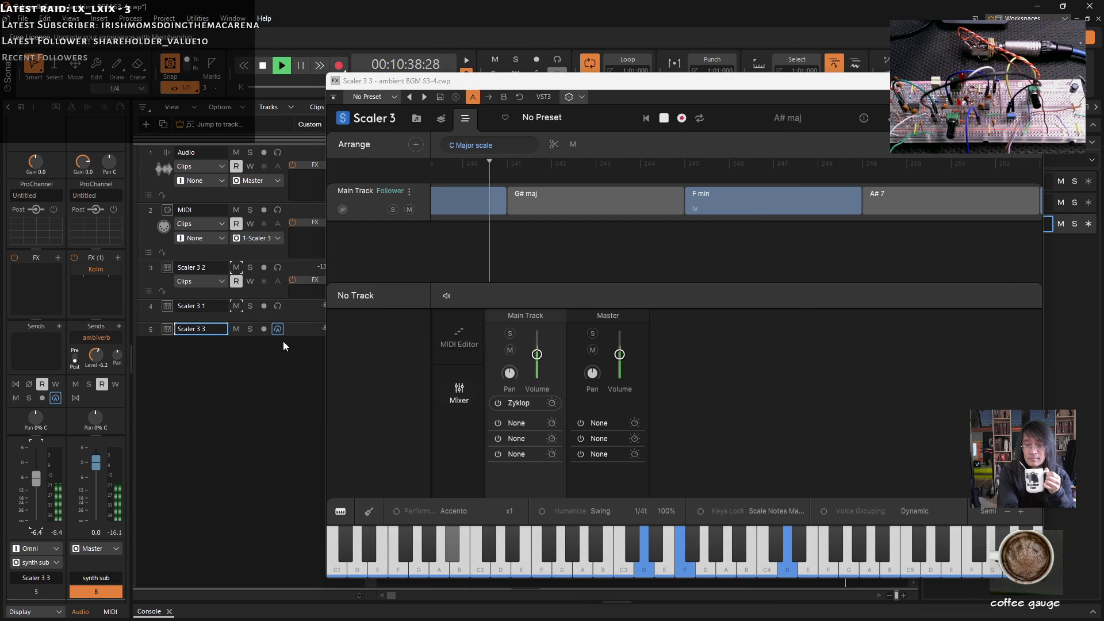
drag(163, 335, 162, 353)
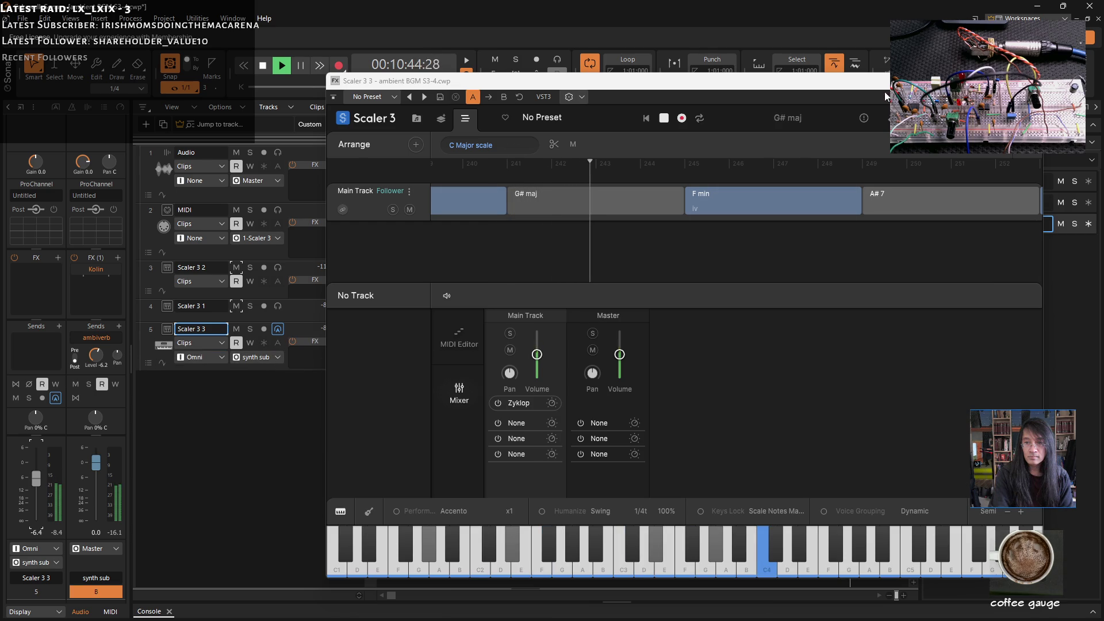
- Reposition and then close the Scaler 3 window, bringing up the mixing console
mouse_move(847, 91)
mouse_down()
mouse_move(911, 99)
mouse_move(889, 95)
mouse_up()
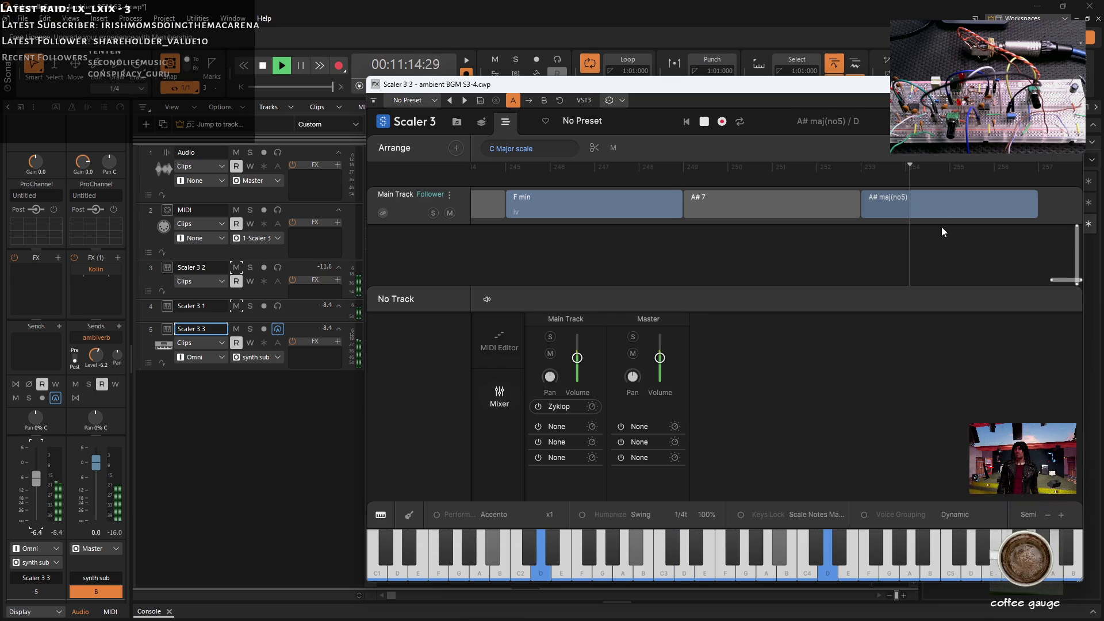
mouse_move(823, 87)
mouse_down()
mouse_move(736, 234)
mouse_move(735, 218)
mouse_up()
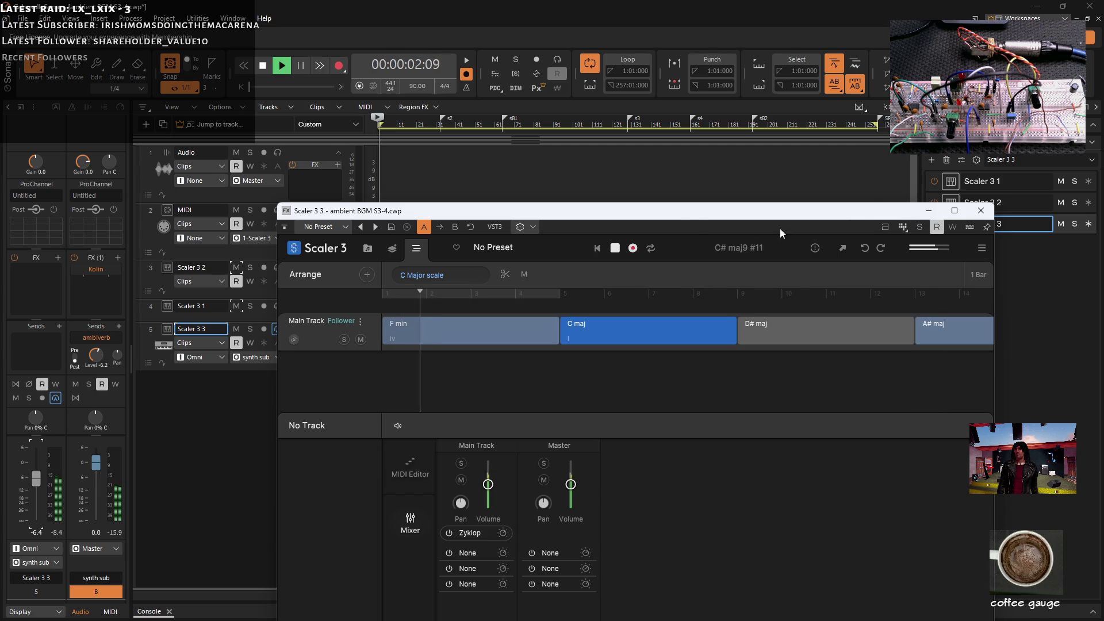
mouse_move(698, 217)
mouse_down()
mouse_move(788, 127)
mouse_move(750, 92)
mouse_up()
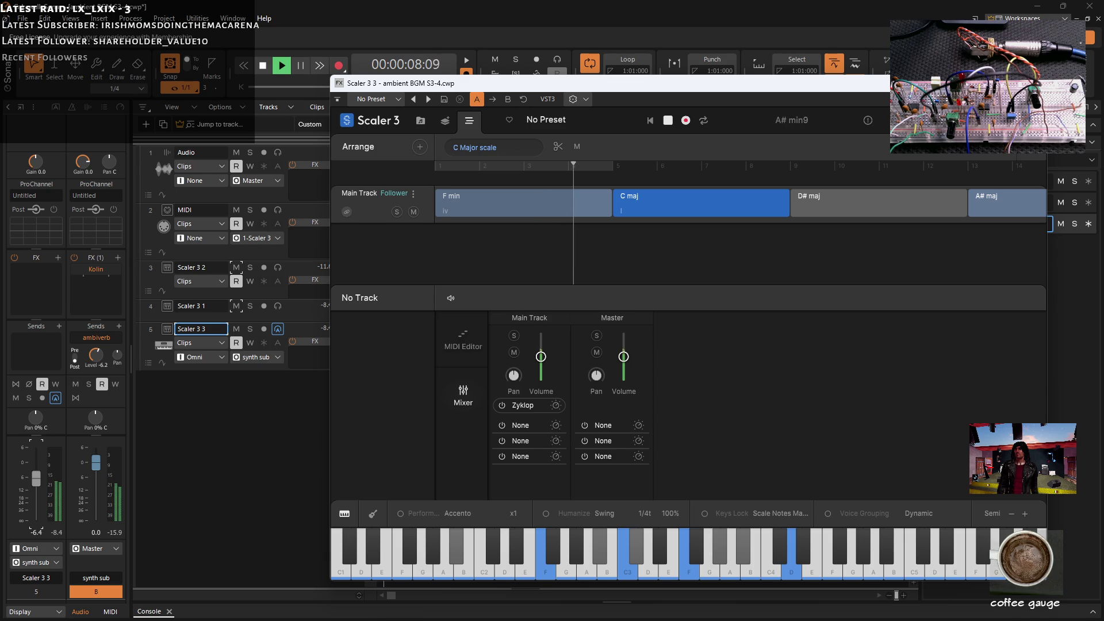
key(alt+F4)
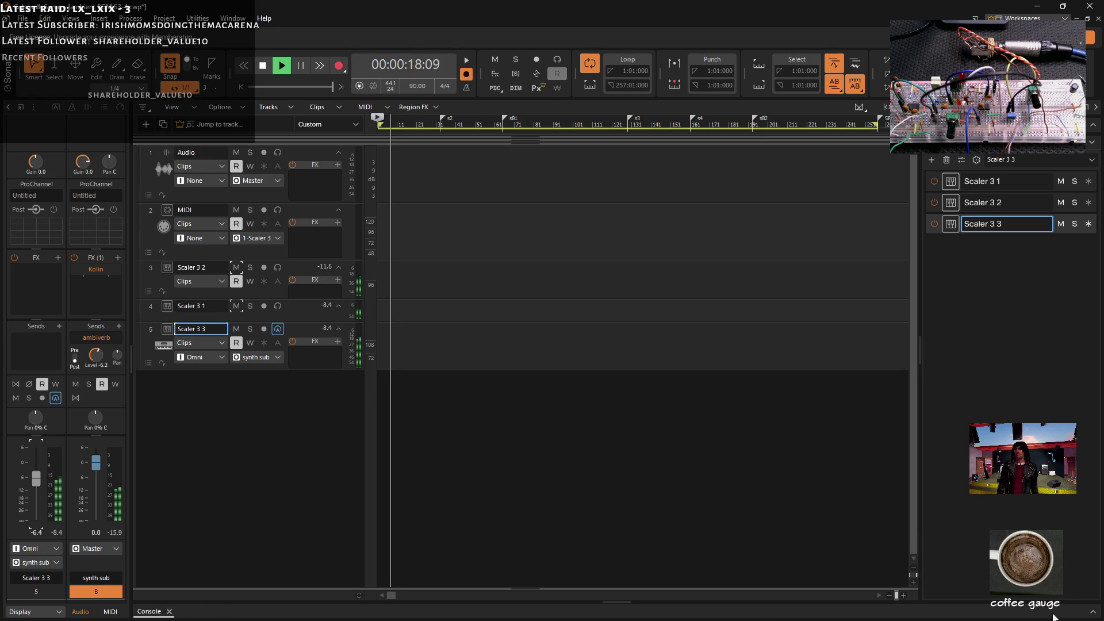
click(1094, 613)
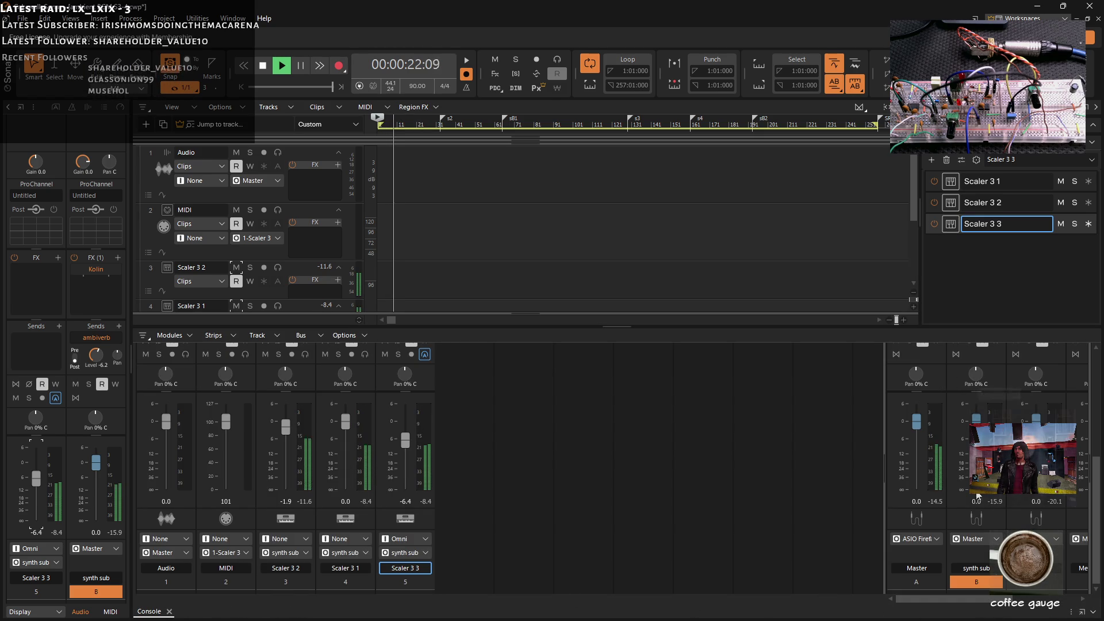
- Set the ambiverb send to -5.7, show the ambiverb bus's Raum settings, and select Scaler 3 2
click(984, 588)
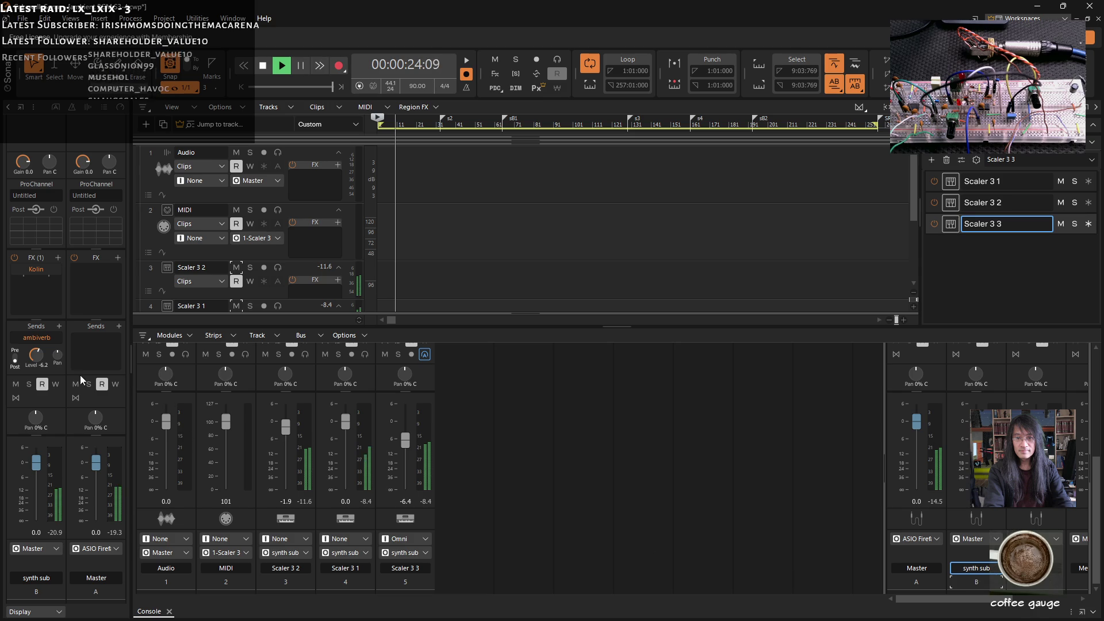
drag(40, 360, 40, 356)
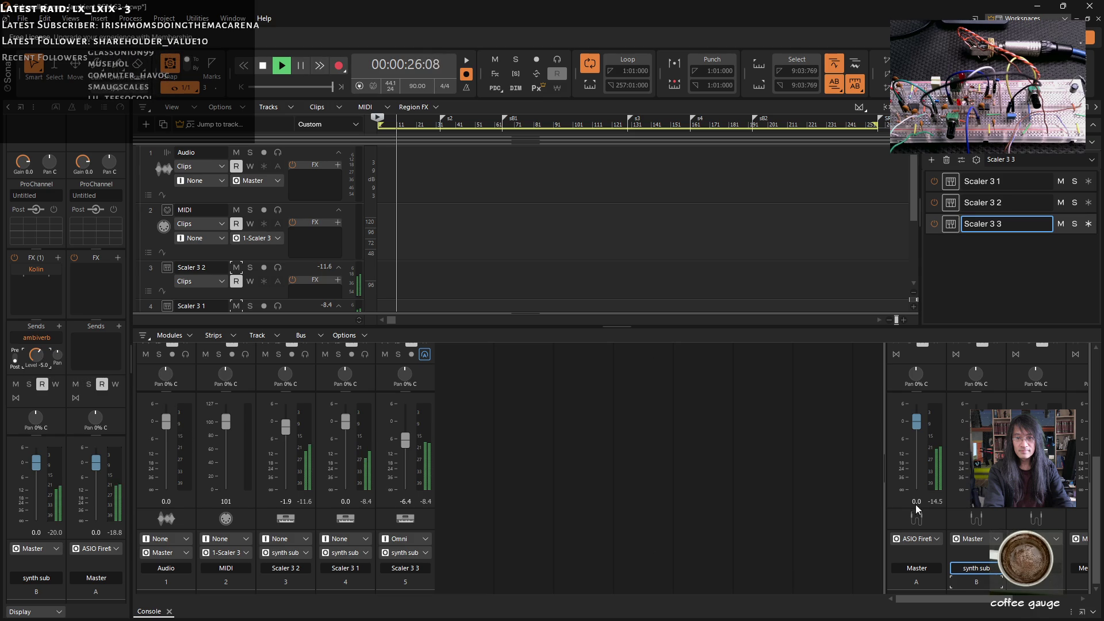
click(1041, 587)
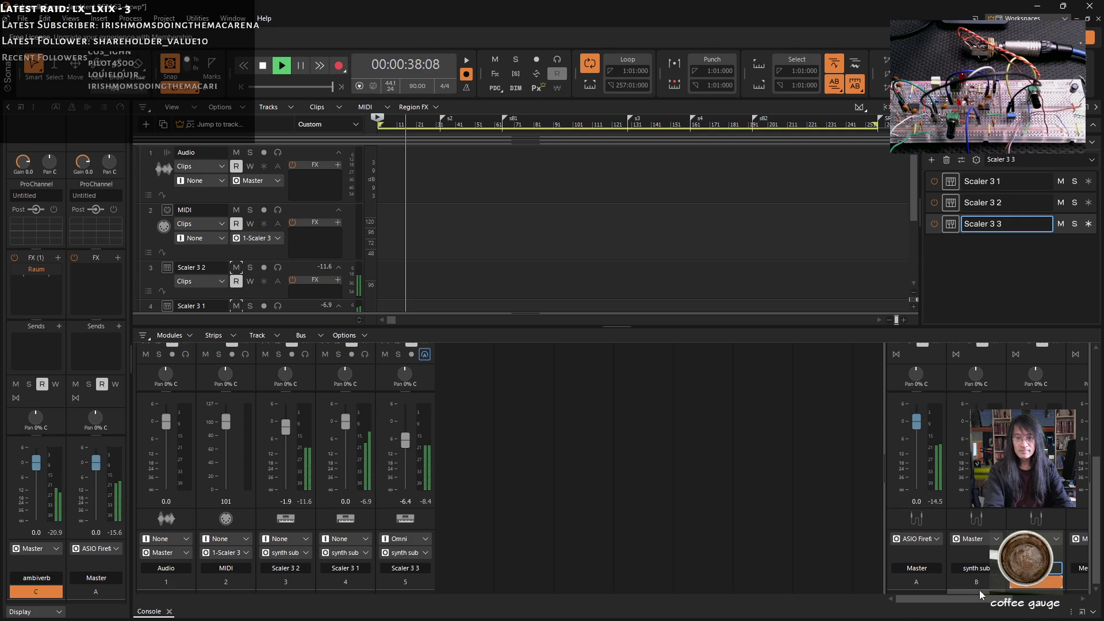
click(952, 206)
- Open Scaler 3 2's Generate synth and try the sequencer rate at 1/4 before resetting to 1/8
click(952, 206)
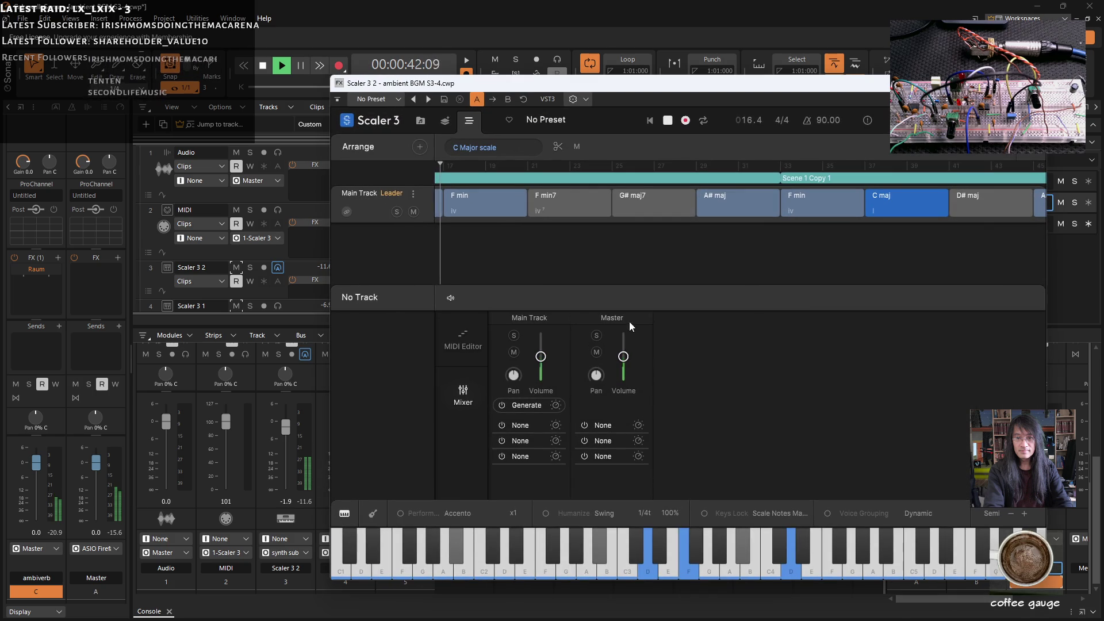
click(556, 406)
mouse_move(515, 305)
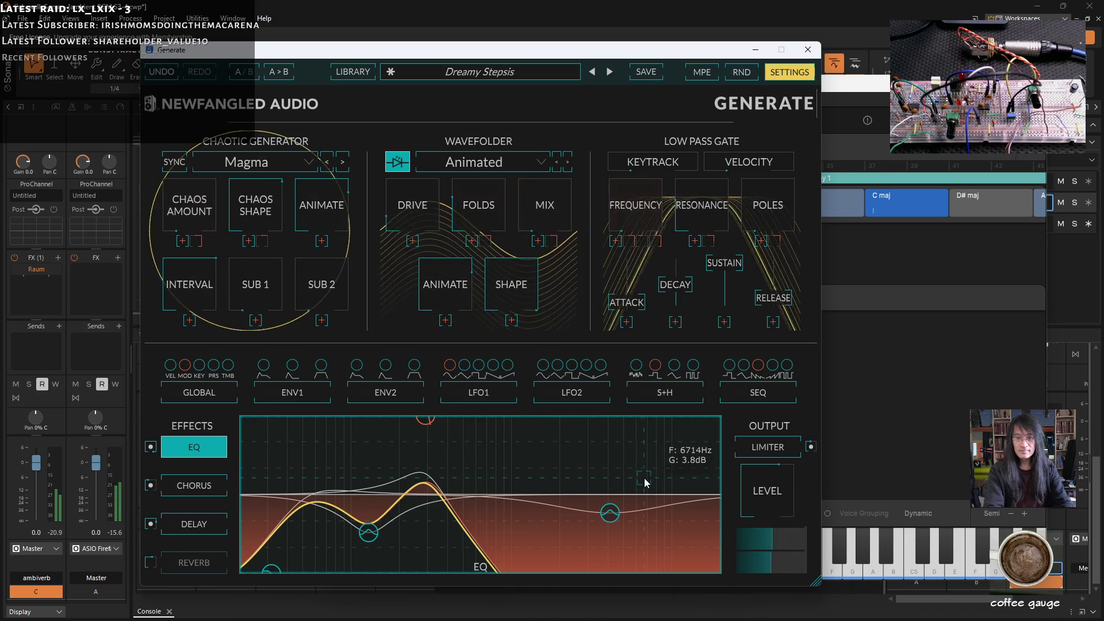
mouse_move(642, 252)
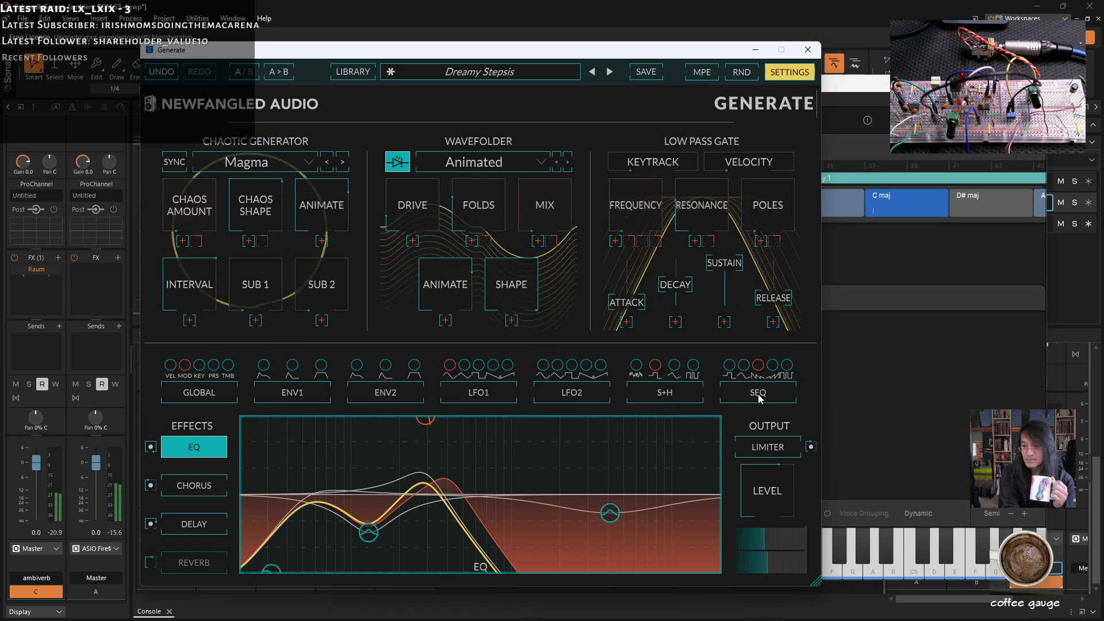
click(759, 396)
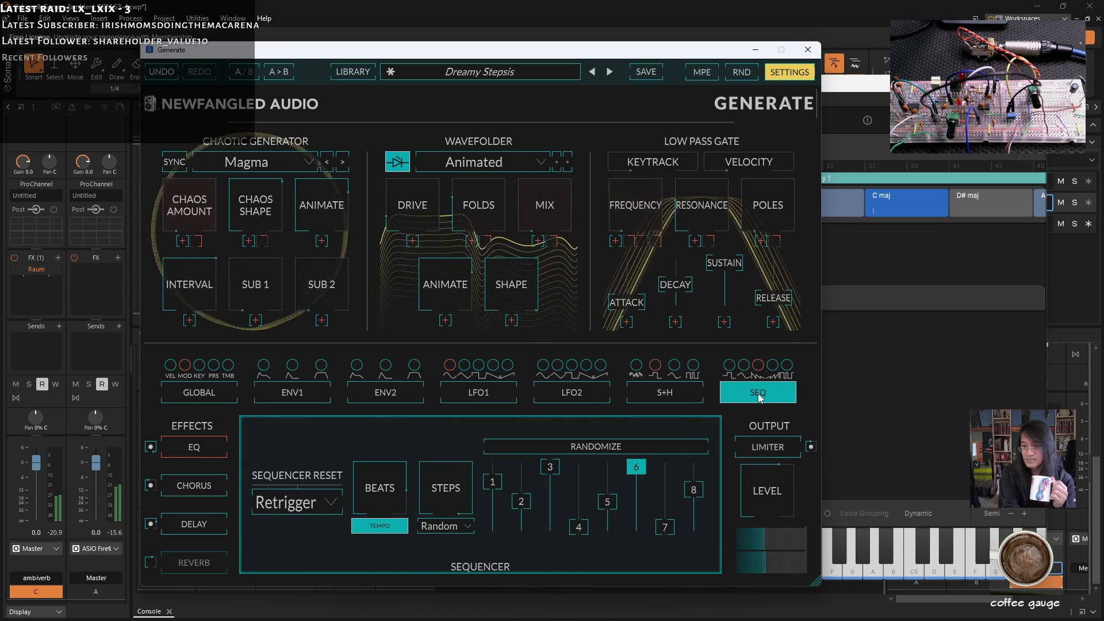
mouse_move(384, 512)
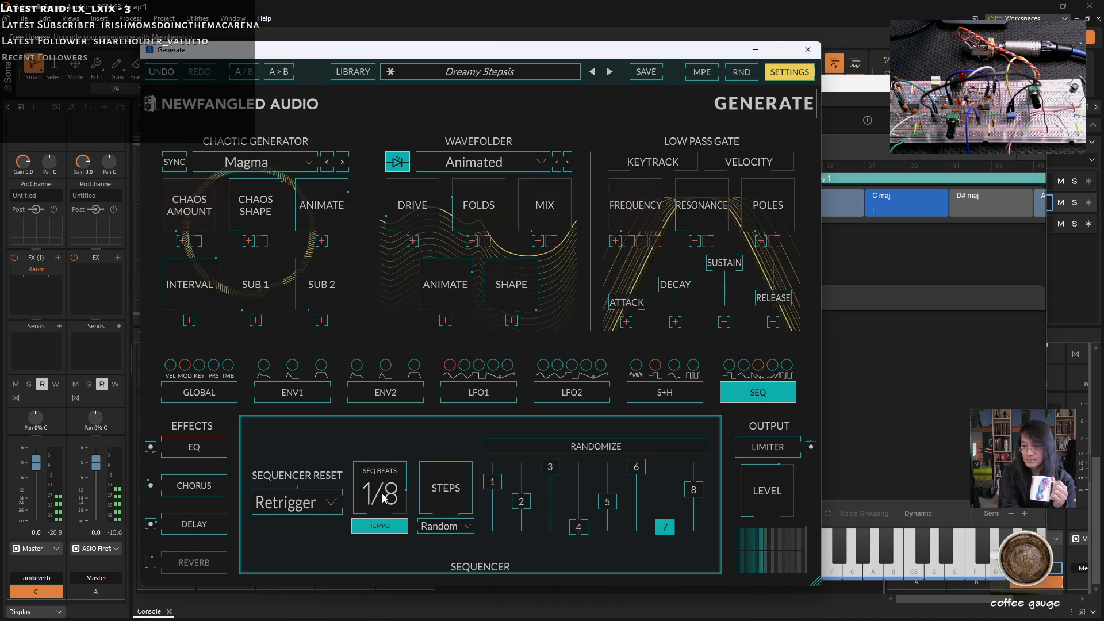
drag(384, 513, 382, 474)
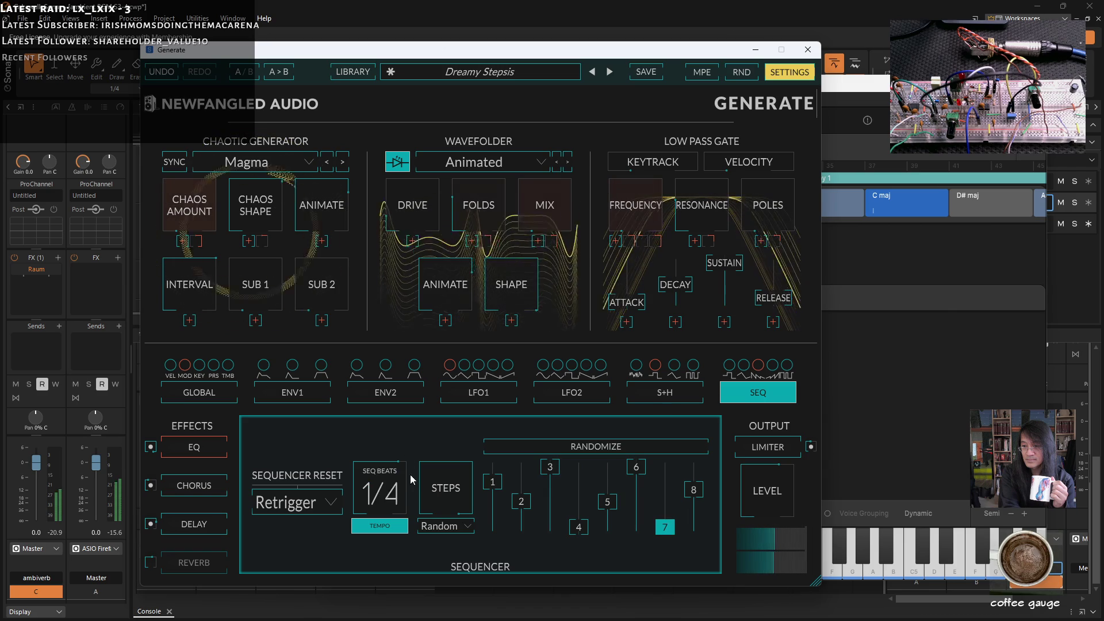
double_click(387, 488)
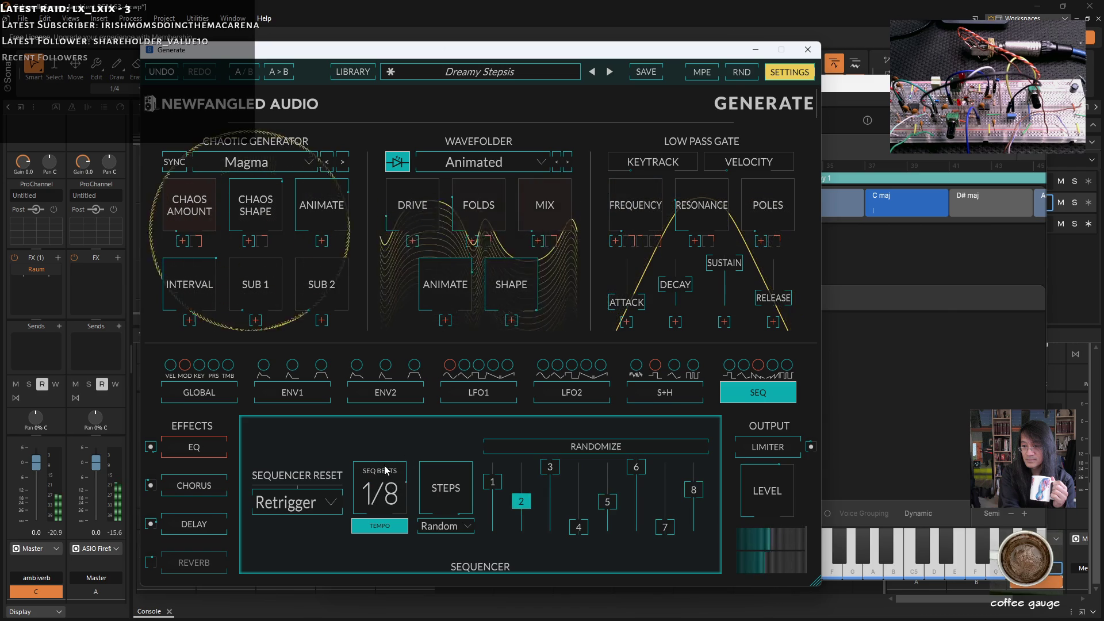
- Inspect the Generate synth's sample-and-hold and LFO 1 modulator settings
click(665, 392)
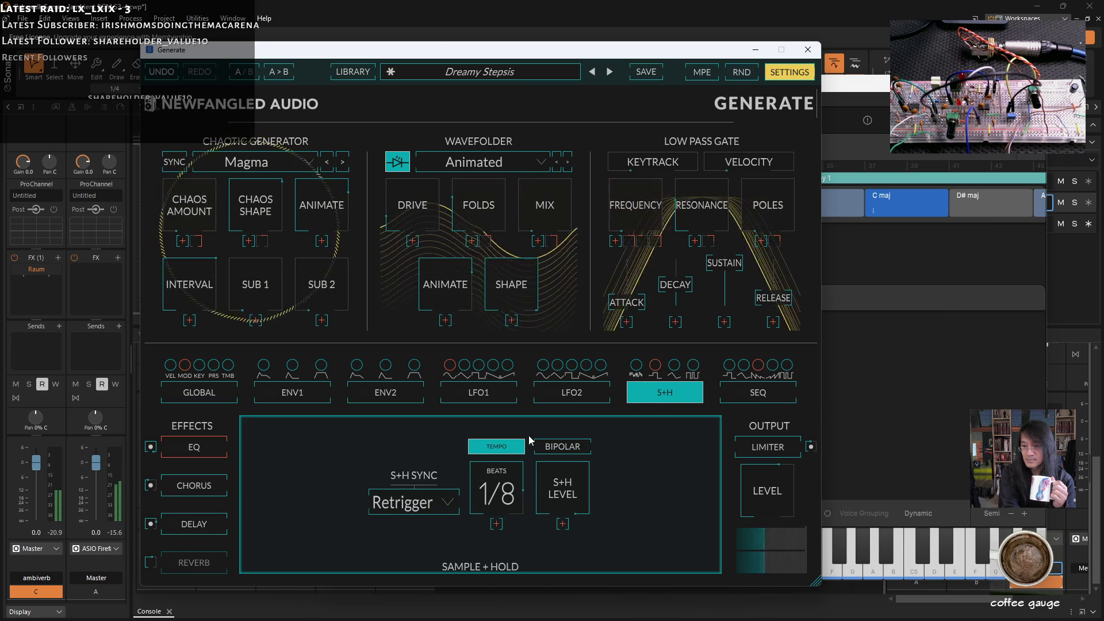
mouse_move(656, 365)
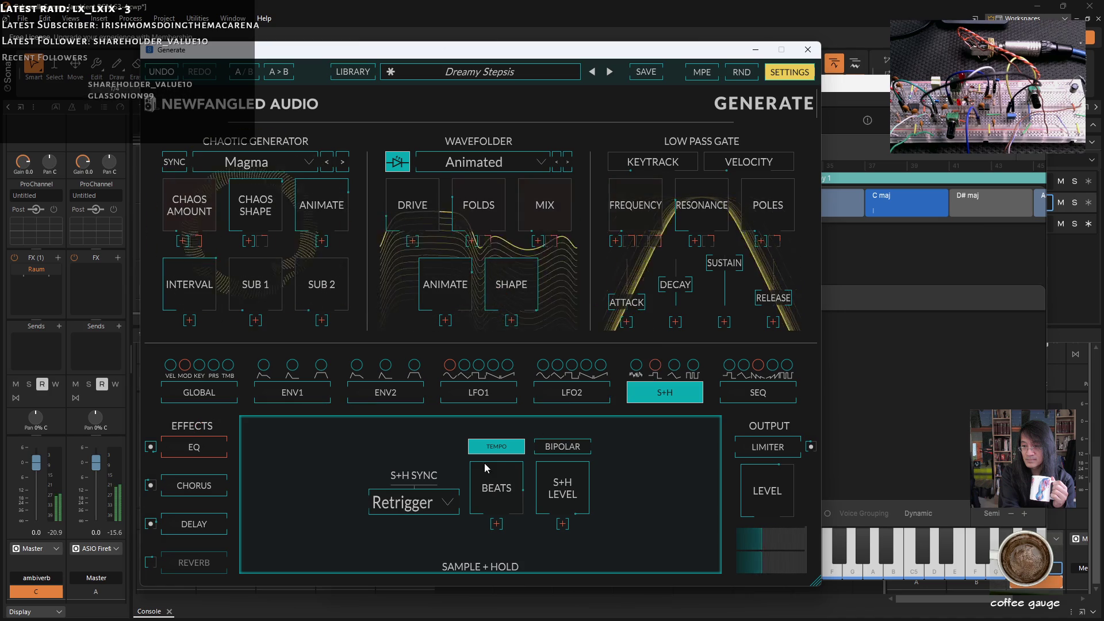
scroll(490, 506, up, 2)
scroll(487, 506, up, 2)
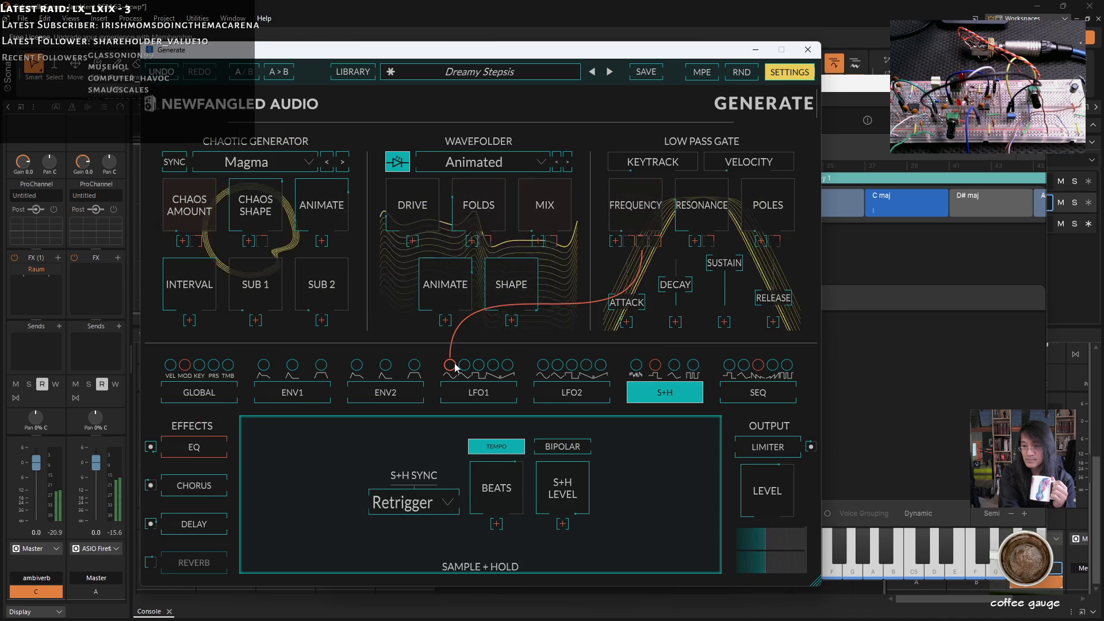
click(475, 397)
mouse_move(437, 496)
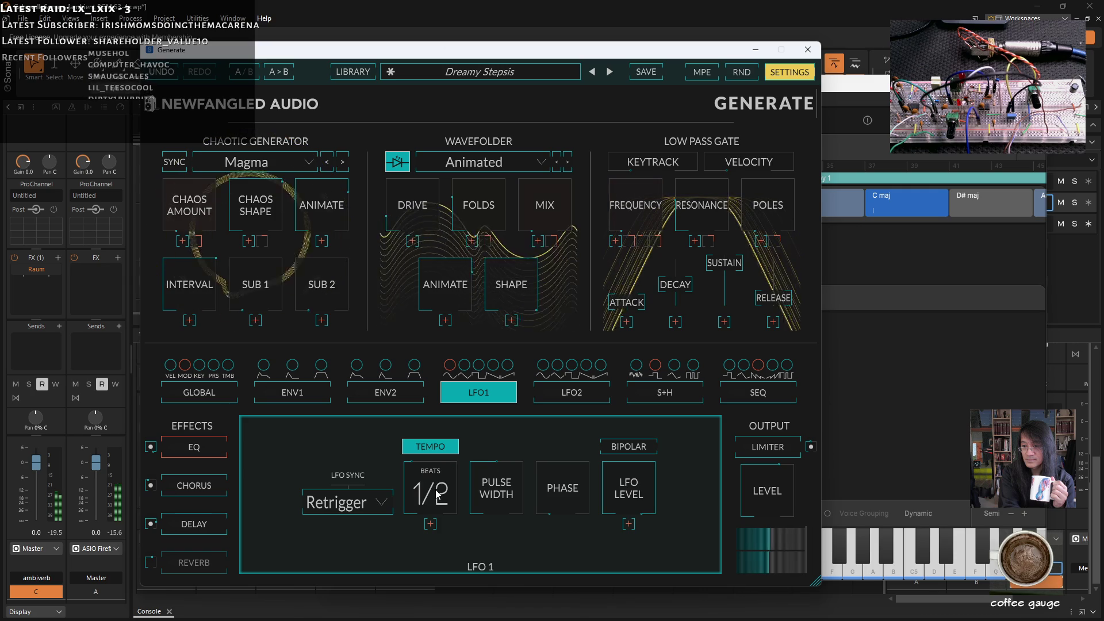
mouse_move(450, 365)
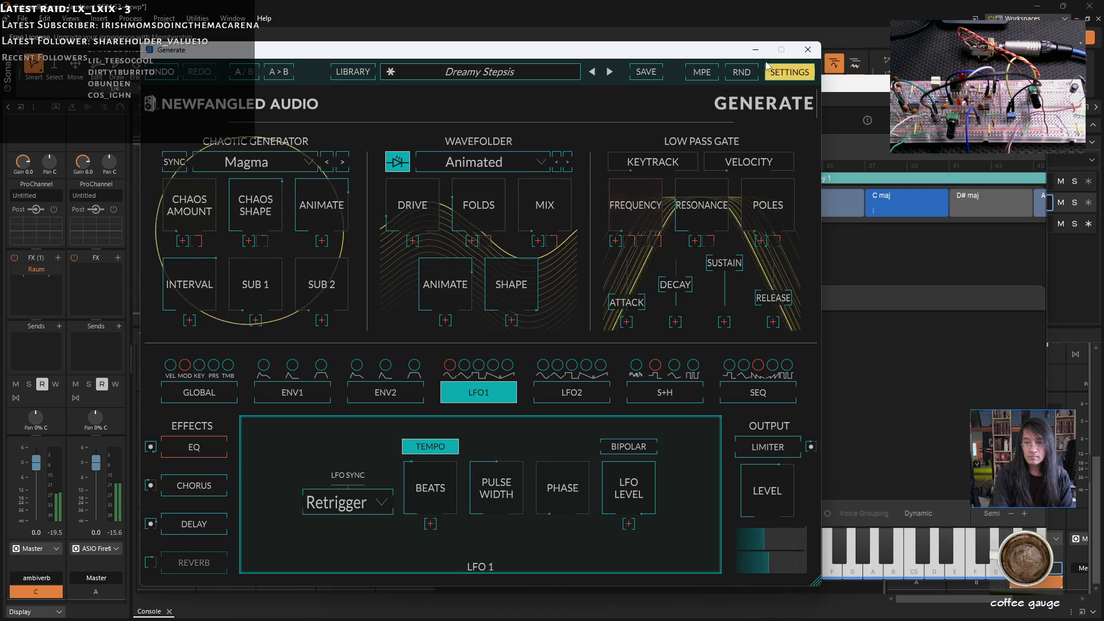
- Close the Generate editor and save the project with File > Save
click(801, 56)
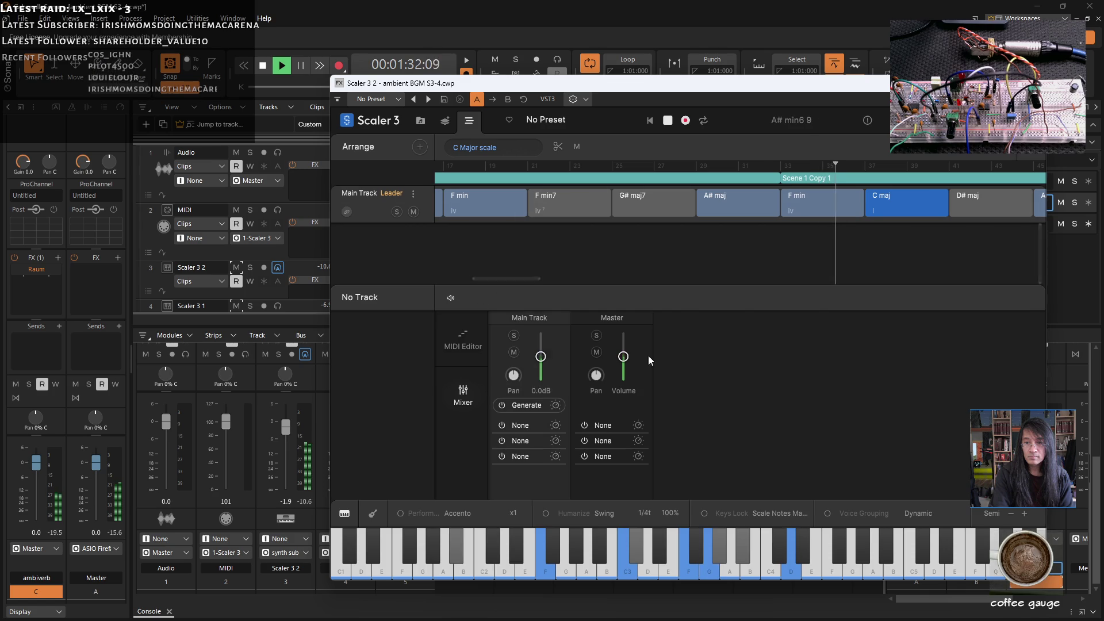
click(22, 18)
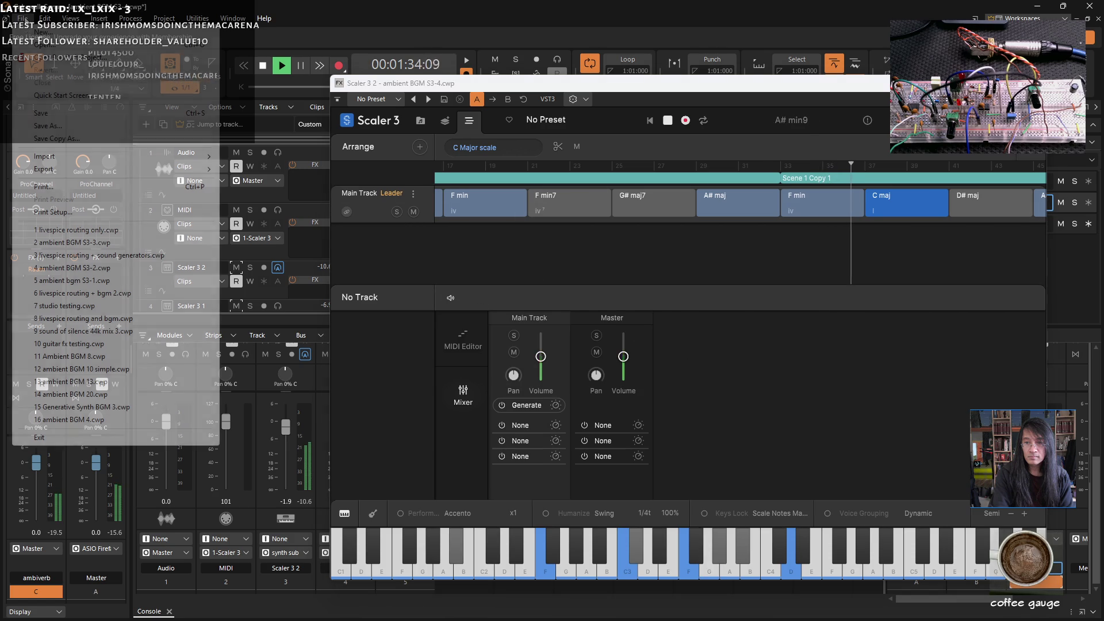
click(40, 114)
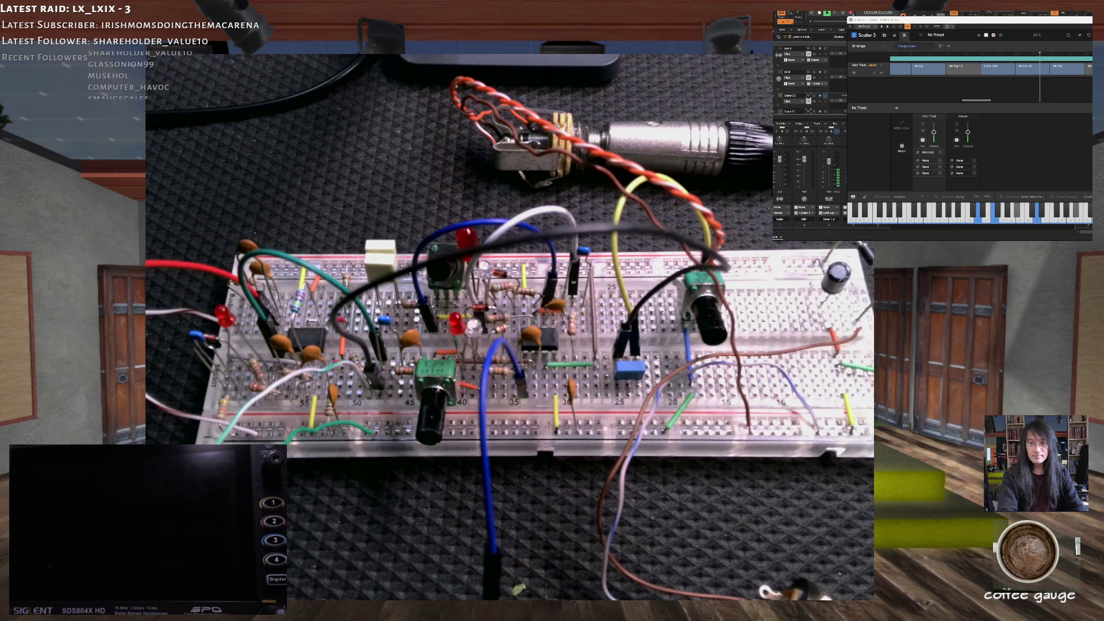
- Close the Scaler 3 window and bring up the breadboard circuit's op-amp and diode schematic
click(1088, 20)
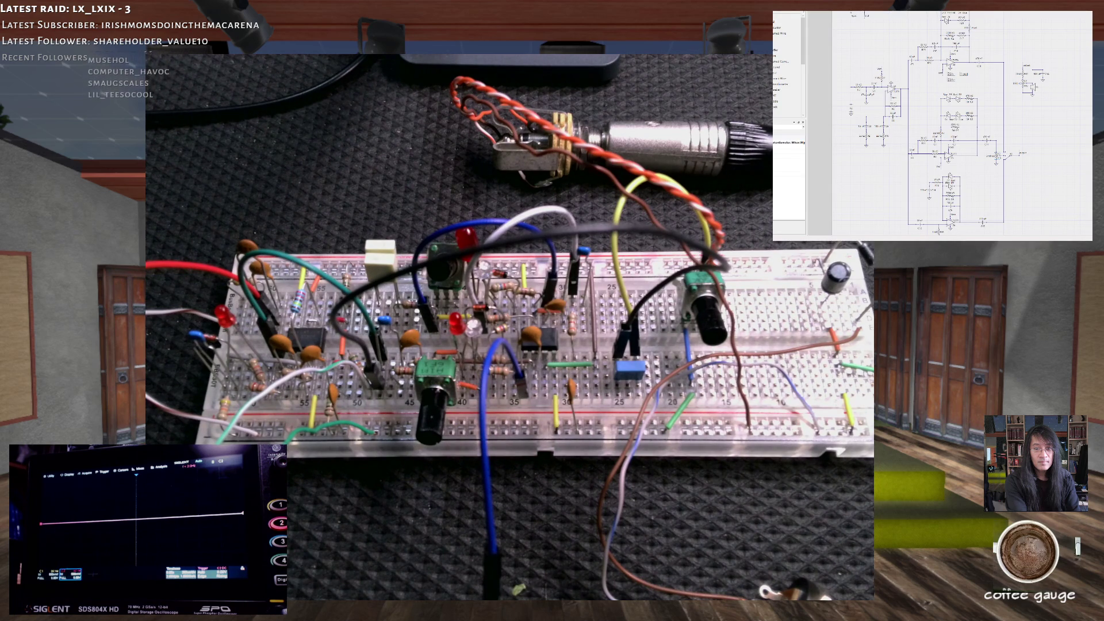
scroll(977, 34, up, 3)
- Zoom and pan the schematic to frame the Red D1, 1N914 D2 and R9/C2/C5 section
drag(928, 231, 843, 234)
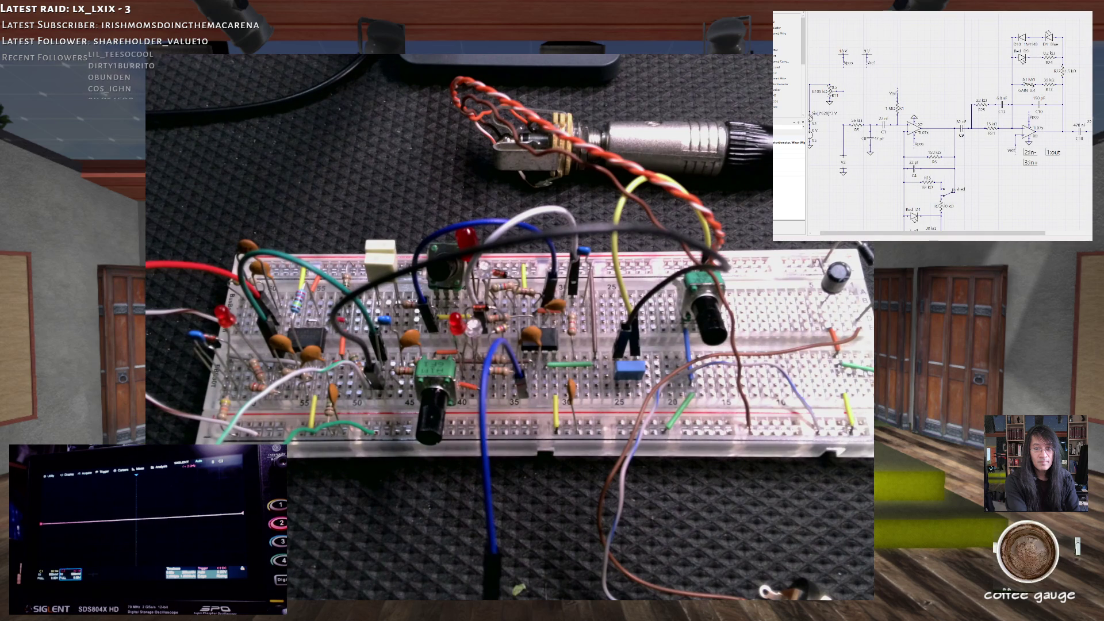
scroll(949, 127, down, 5)
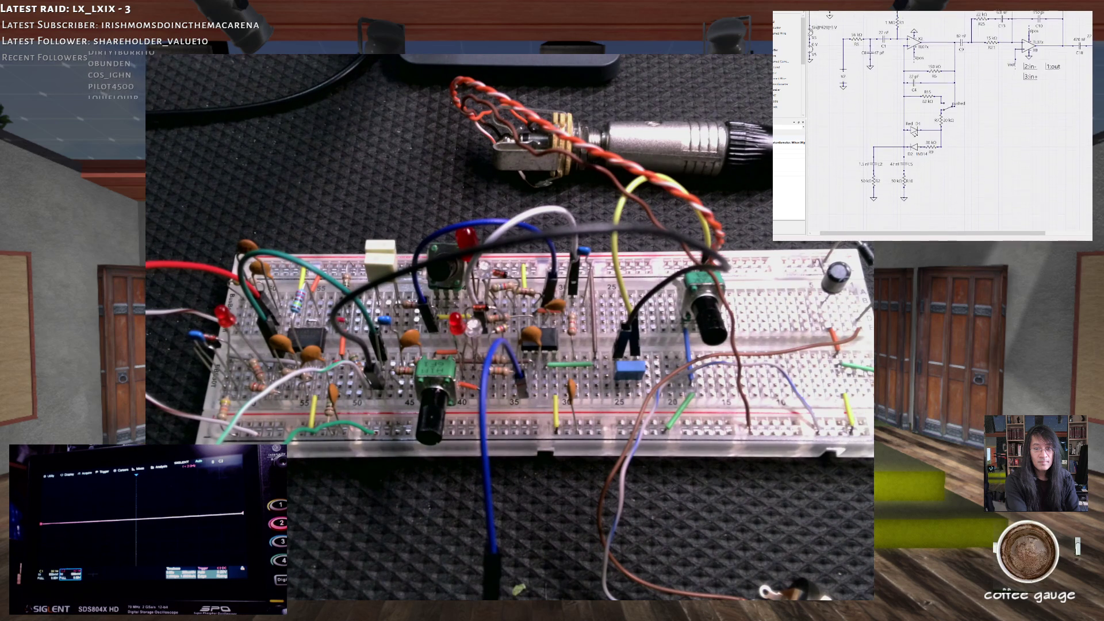
ctrl+scroll(859, 152, up, 3)
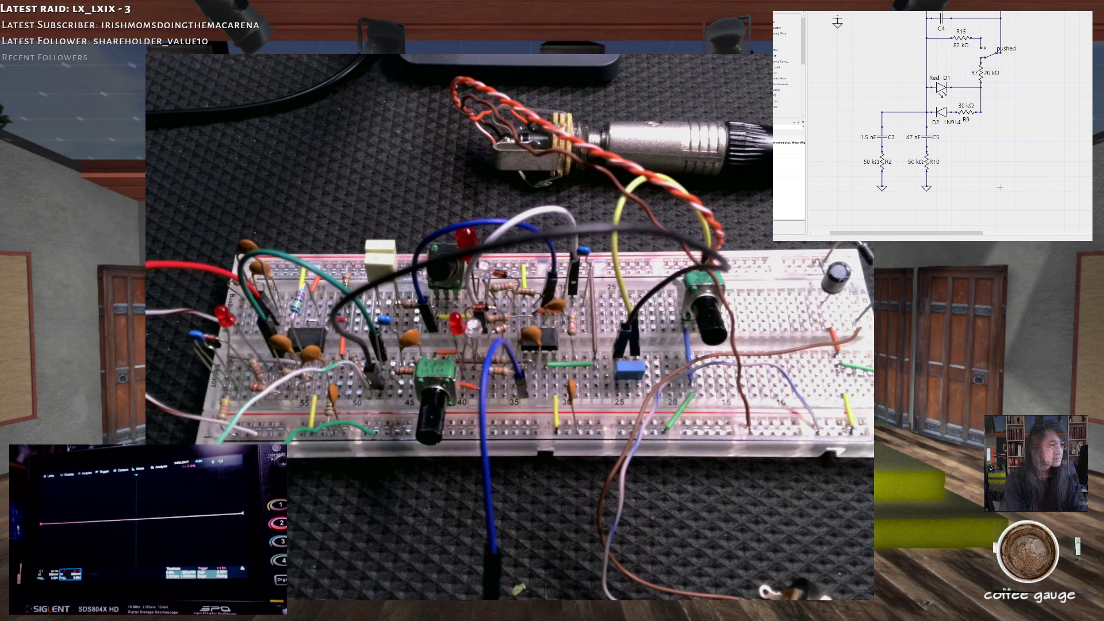
scroll(949, 121, up, 3)
scroll(949, 121, down, 1)
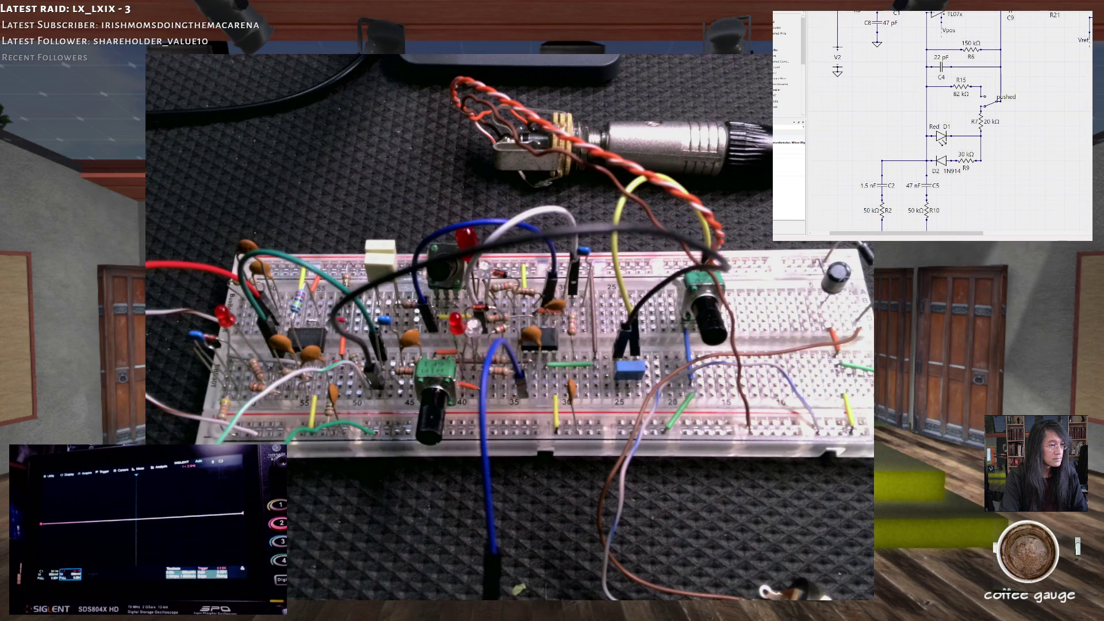
ctrl+scroll(1081, 124, down, 1)
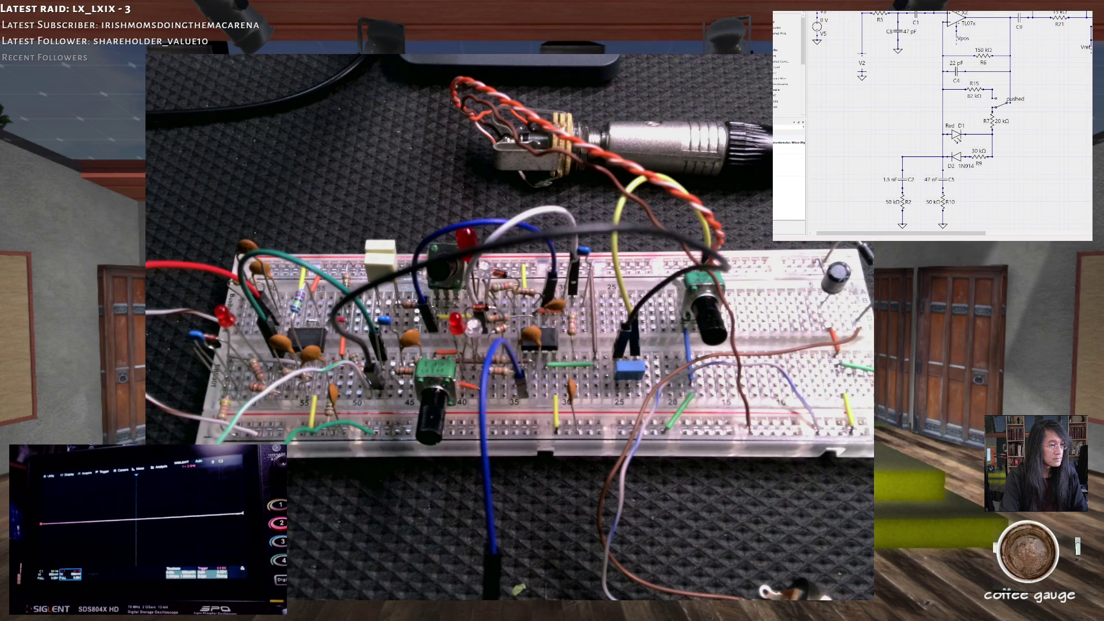
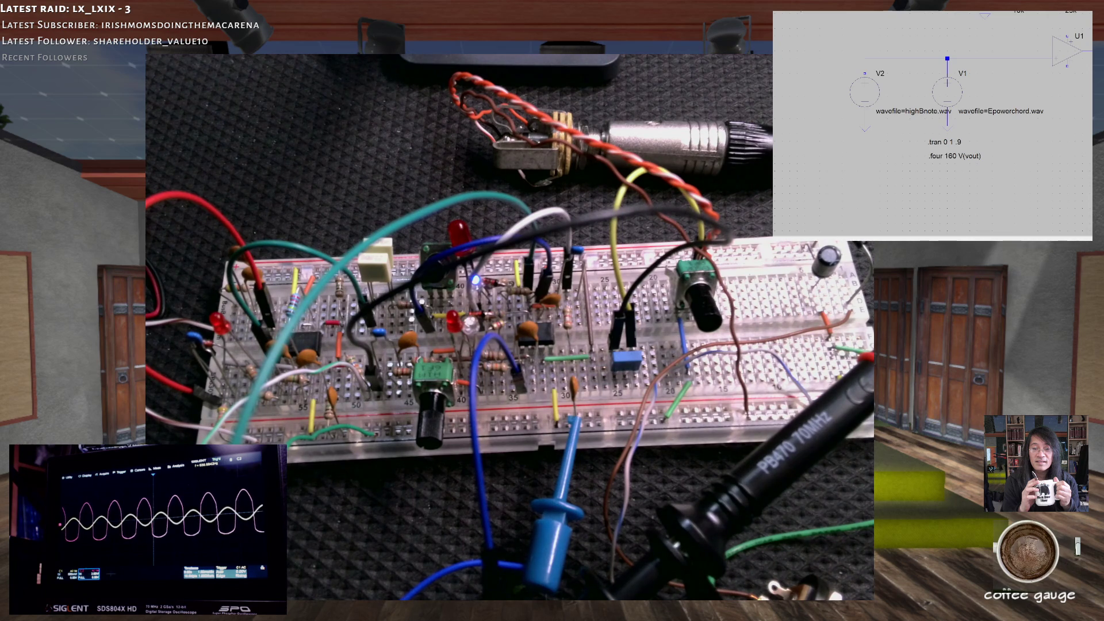
- Zoom out and pan across the CR19 working model's stages, including the diode stage around U2
key(space)
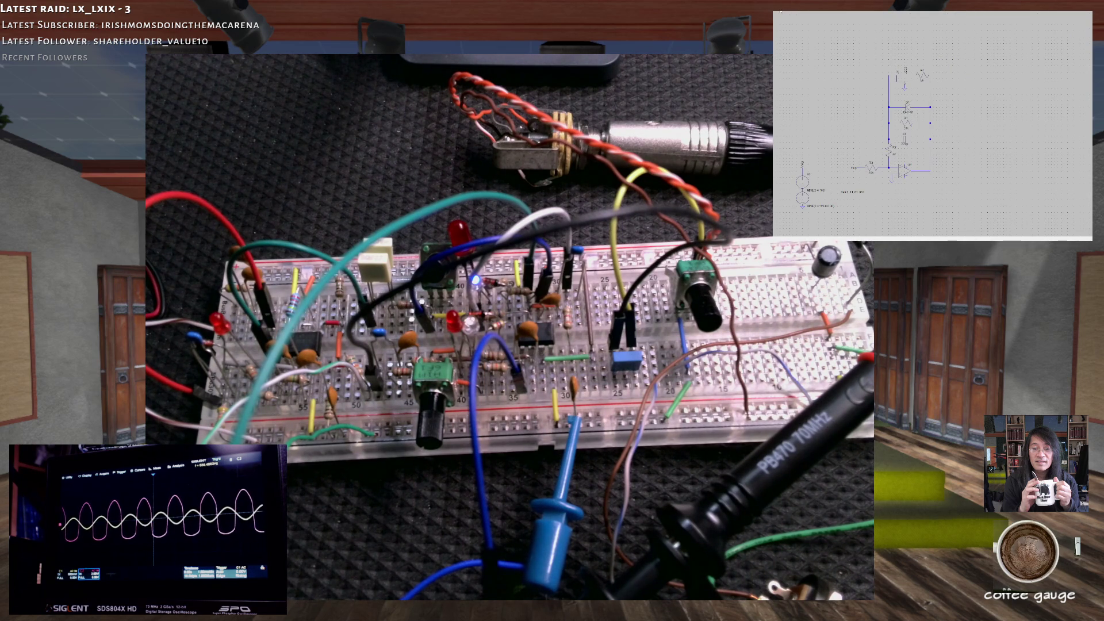
key(space)
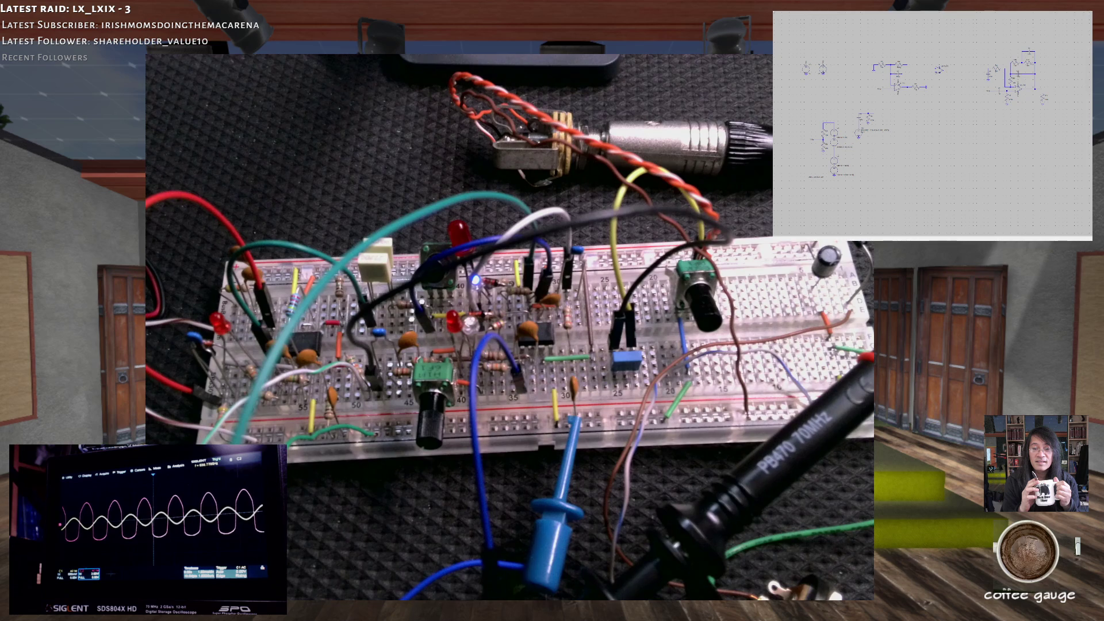
scroll(898, 69, up, 5)
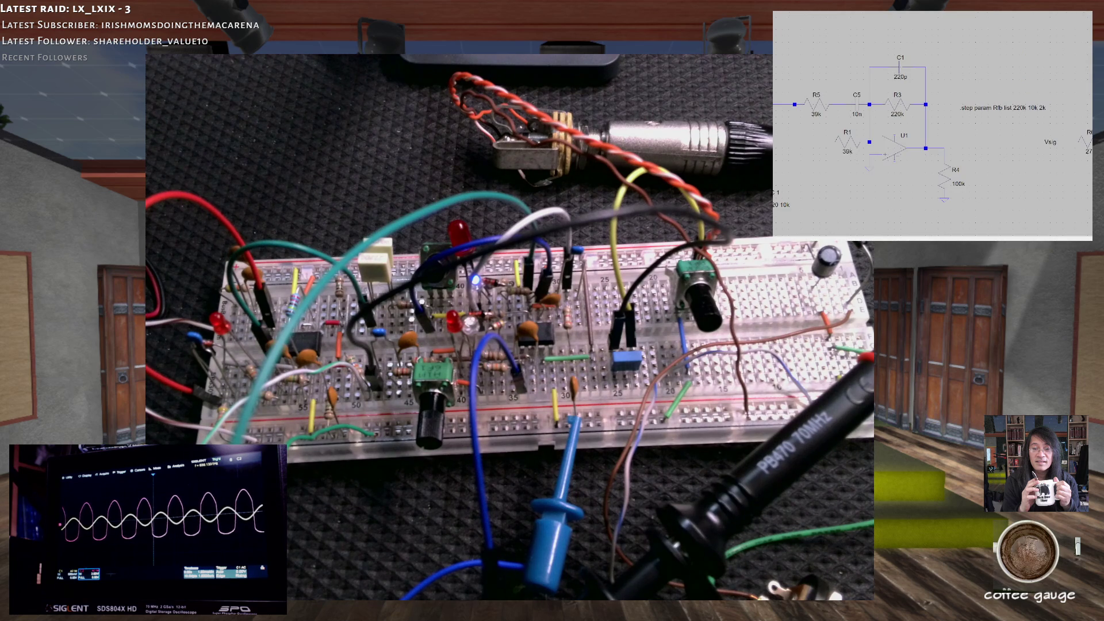
drag(932, 86, 931, 172)
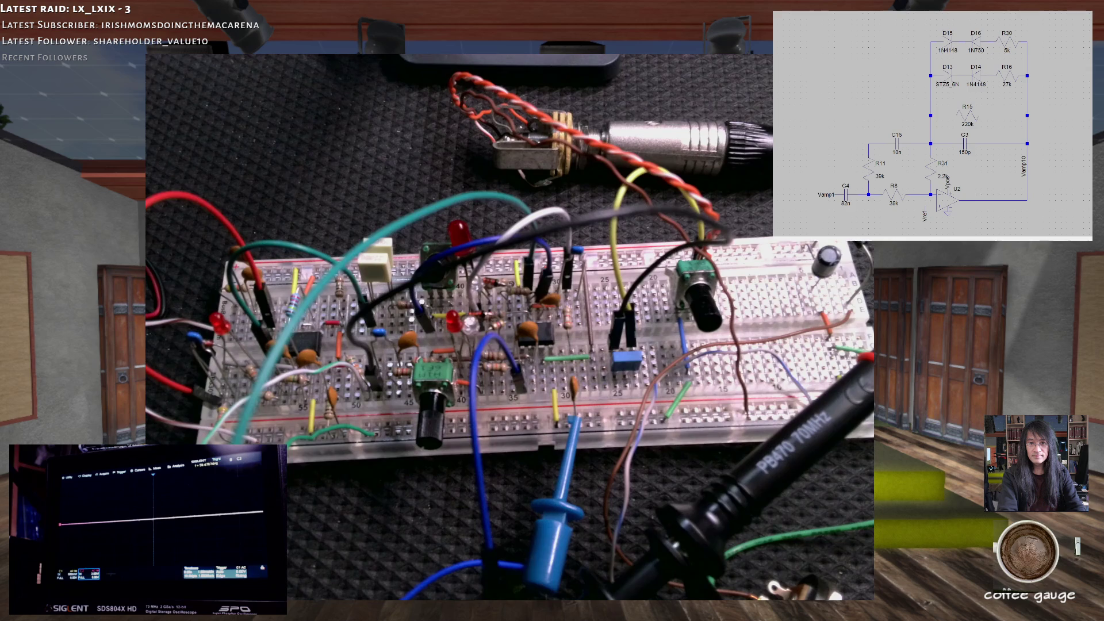
scroll(1012, 109, down, 5)
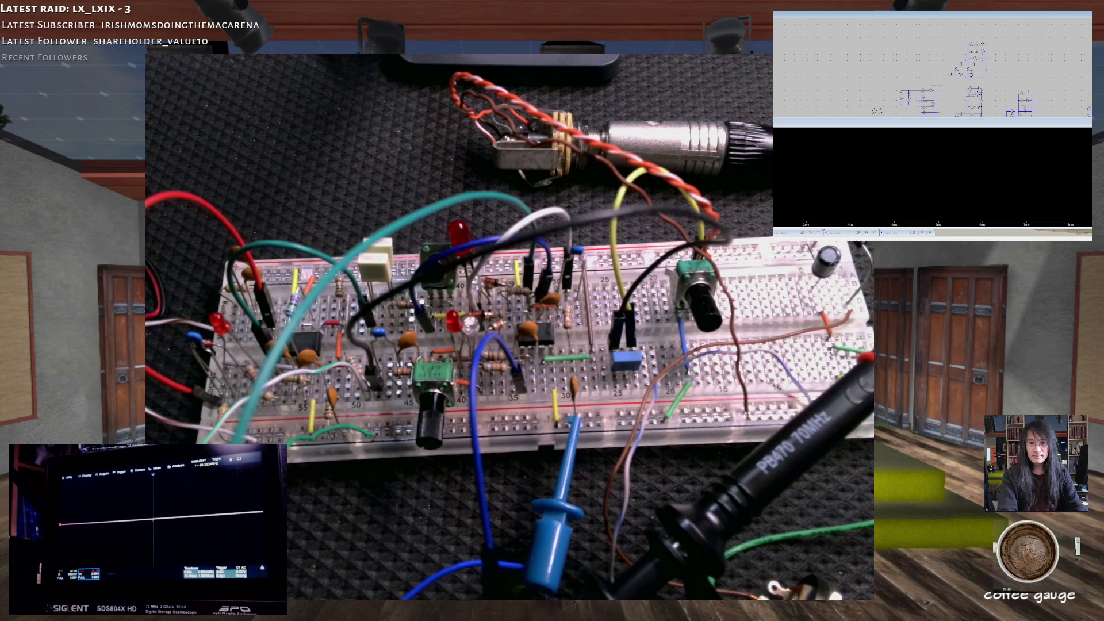
drag(1024, 86, 925, 79)
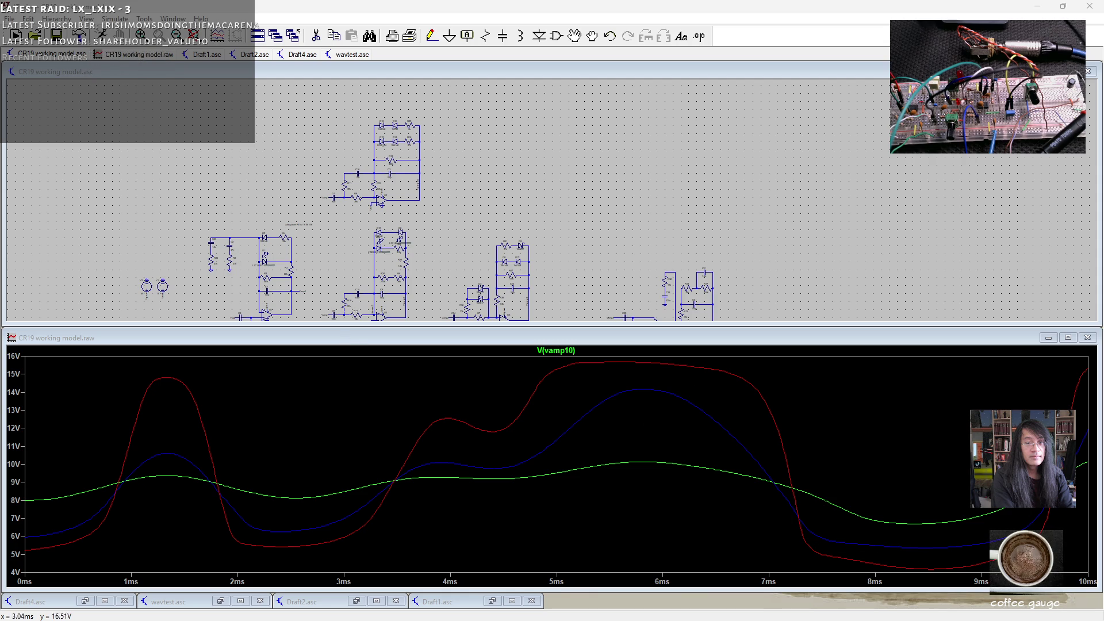
- Probe the node between R27 and C15 near U3 and delete the V(vamp10) trace
drag(410, 249, 381, 187)
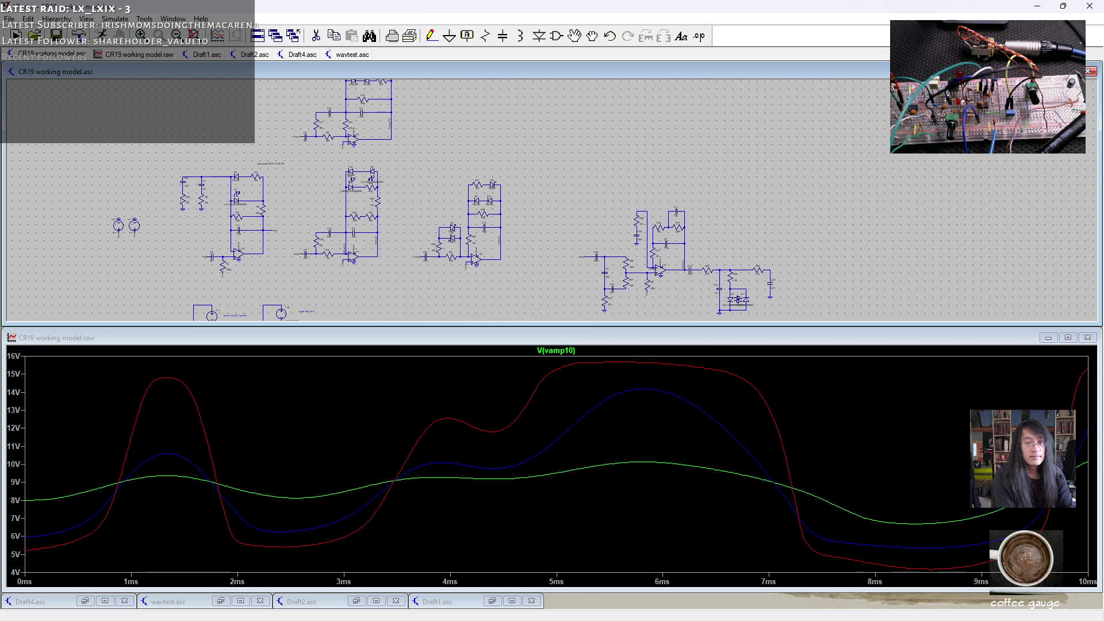
scroll(308, 206, up, 5)
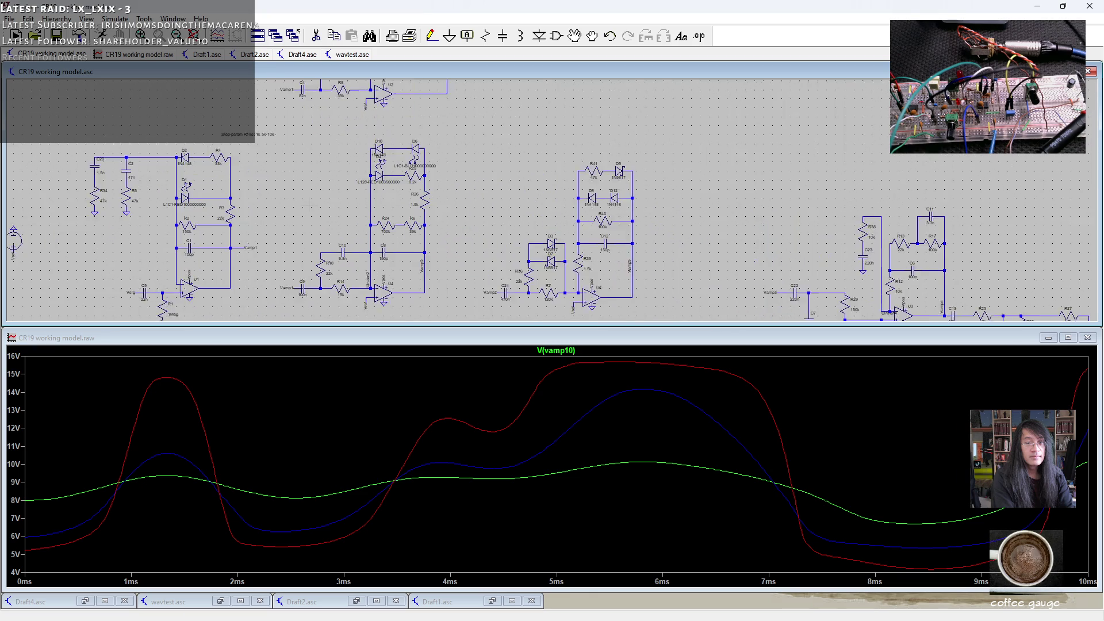
mouse_move(345, 242)
mouse_down()
mouse_move(359, 175)
mouse_move(333, 196)
mouse_up()
drag(437, 201, 101, 183)
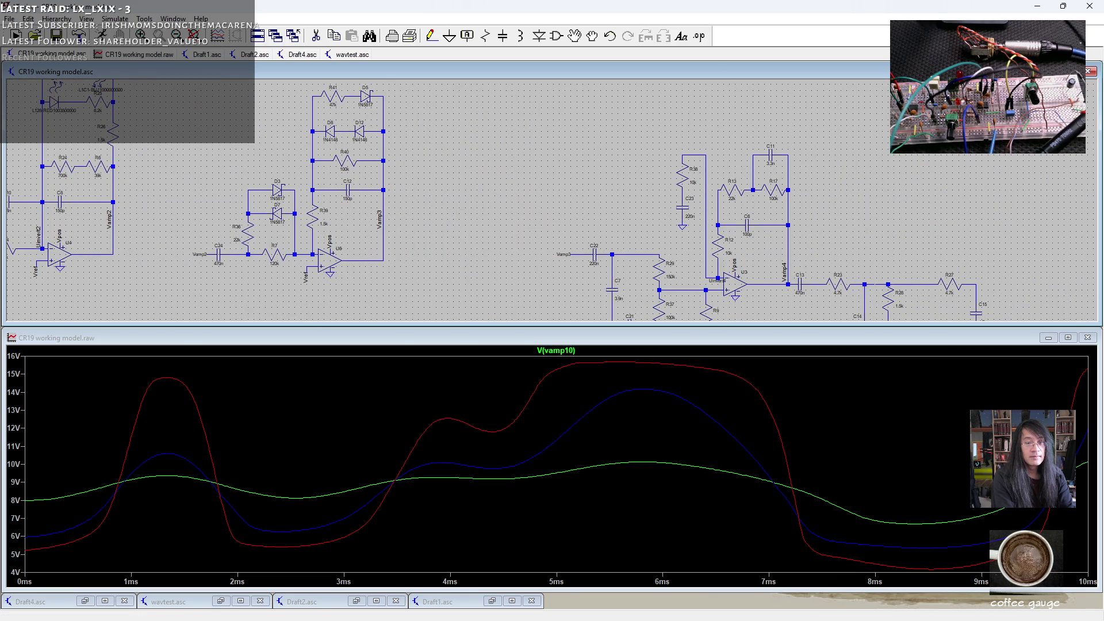
click(976, 286)
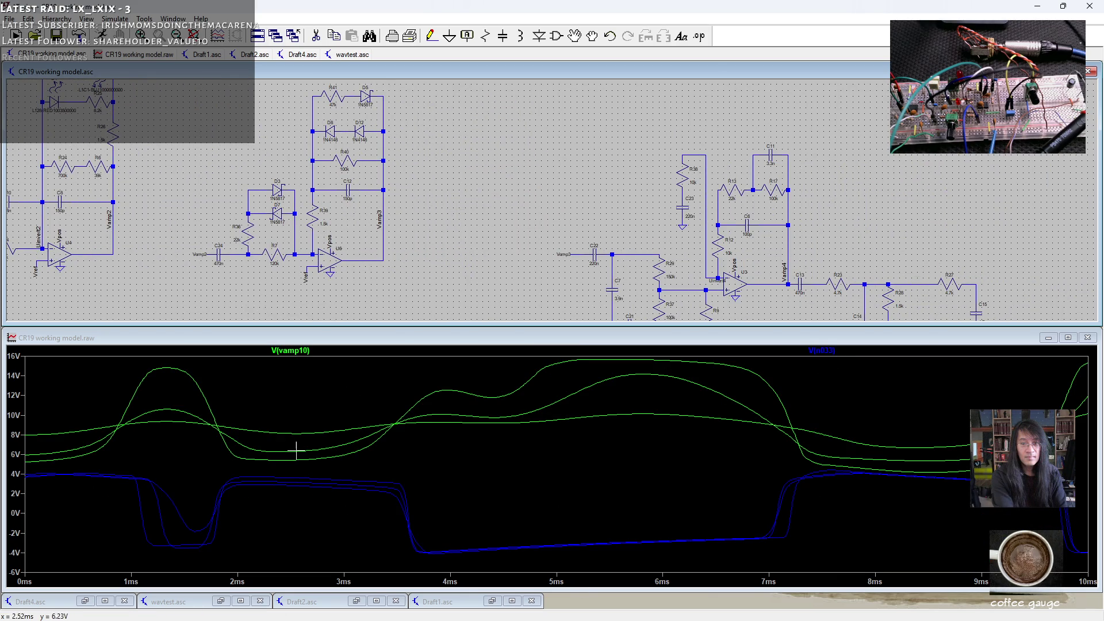
right_click(305, 351)
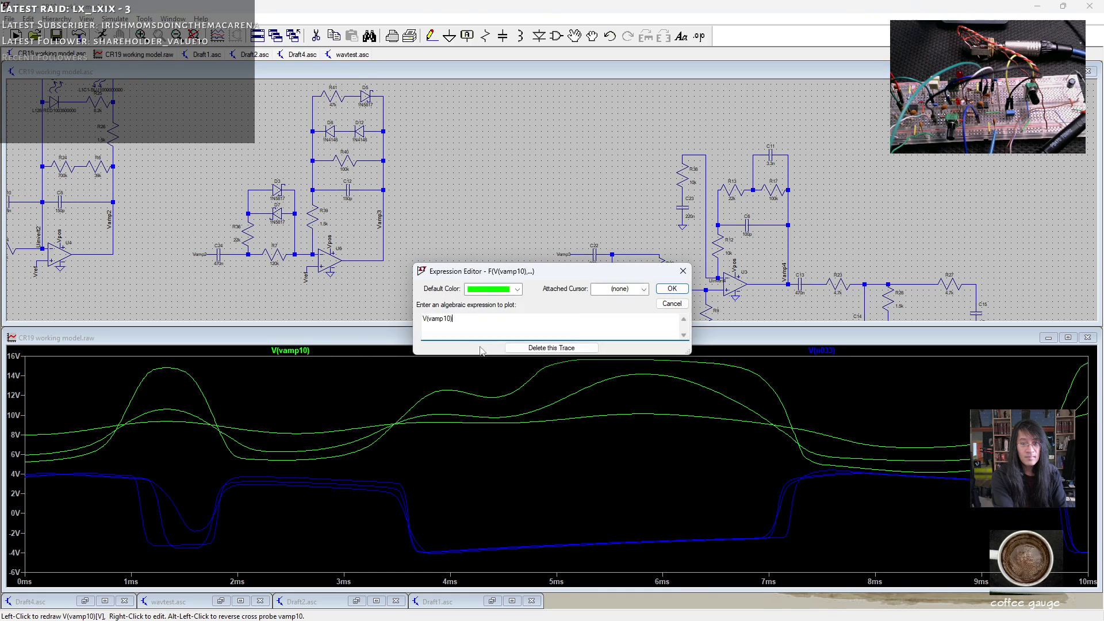
click(562, 348)
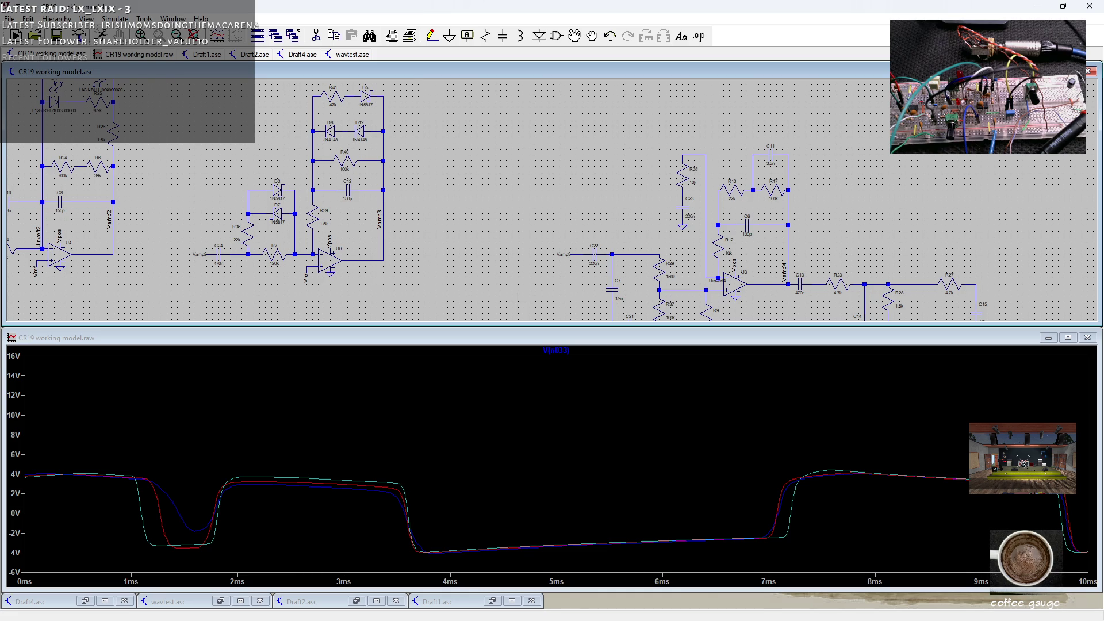
- Probe the Vamp1 wire and remove the V(n033) trace from the plot
scroll(460, 242, down, 1)
mouse_move(190, 291)
mouse_down()
mouse_move(432, 251)
mouse_move(463, 289)
mouse_up()
scroll(432, 252, down, 2)
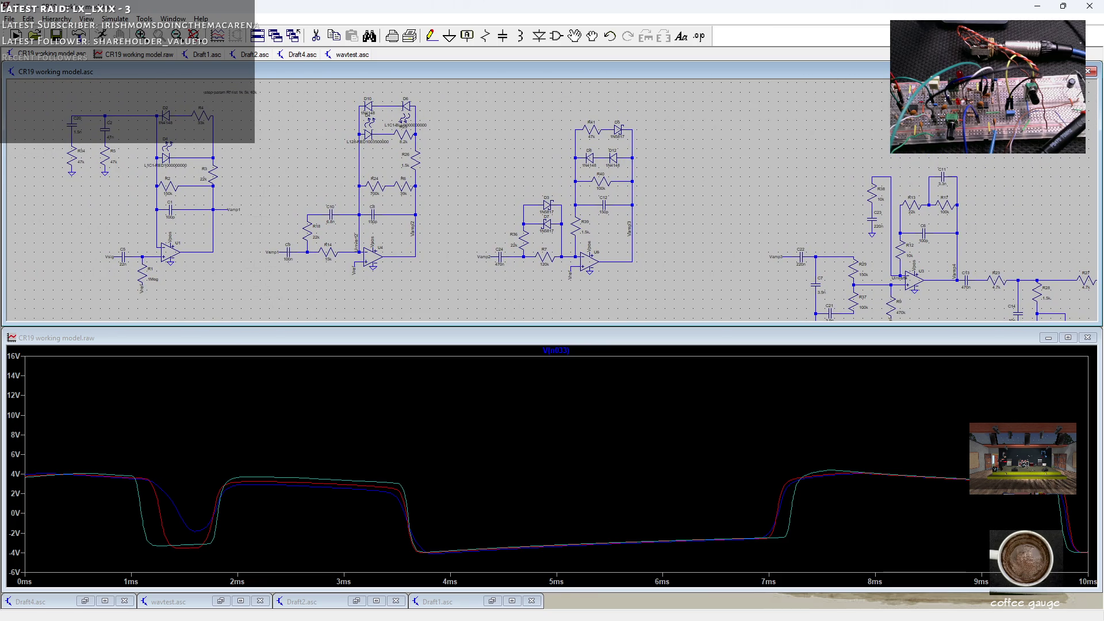
scroll(138, 167, up, 2)
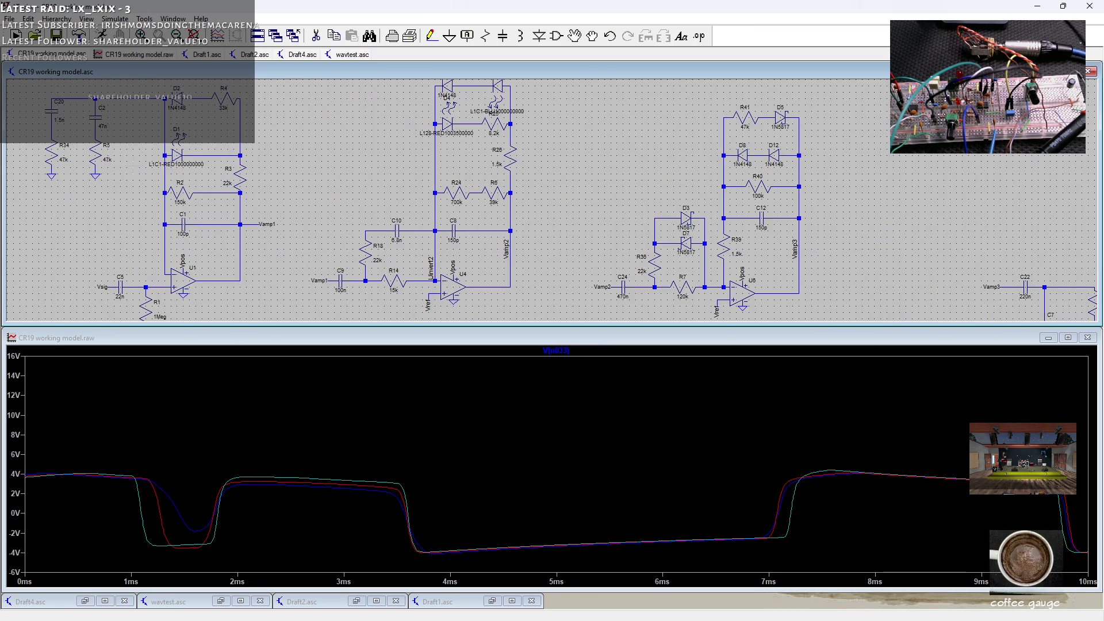
click(257, 221)
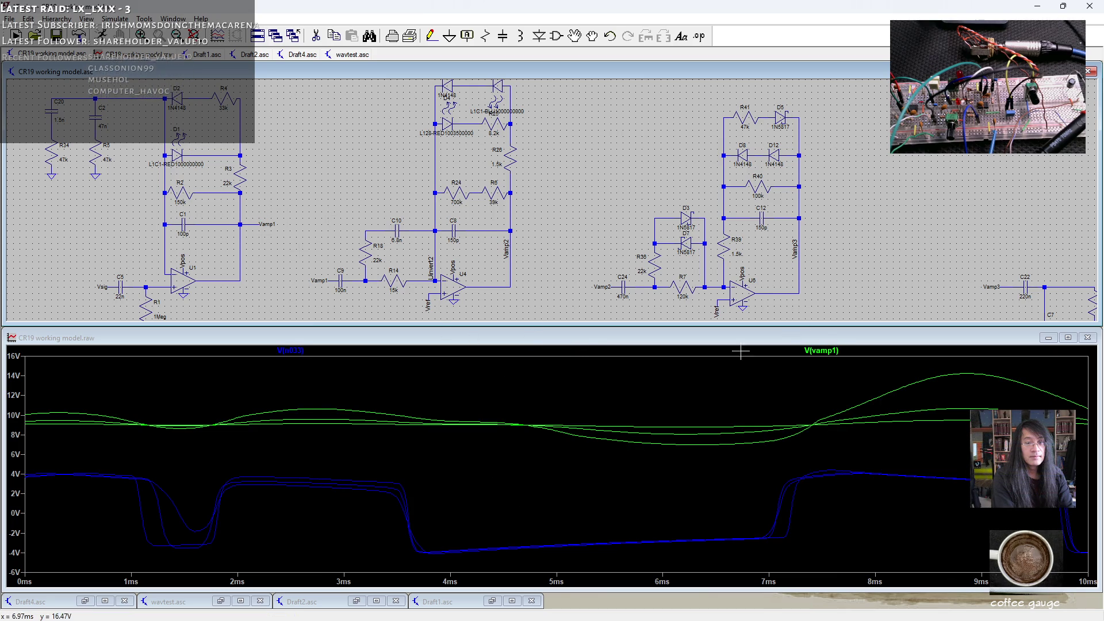
right_click(299, 350)
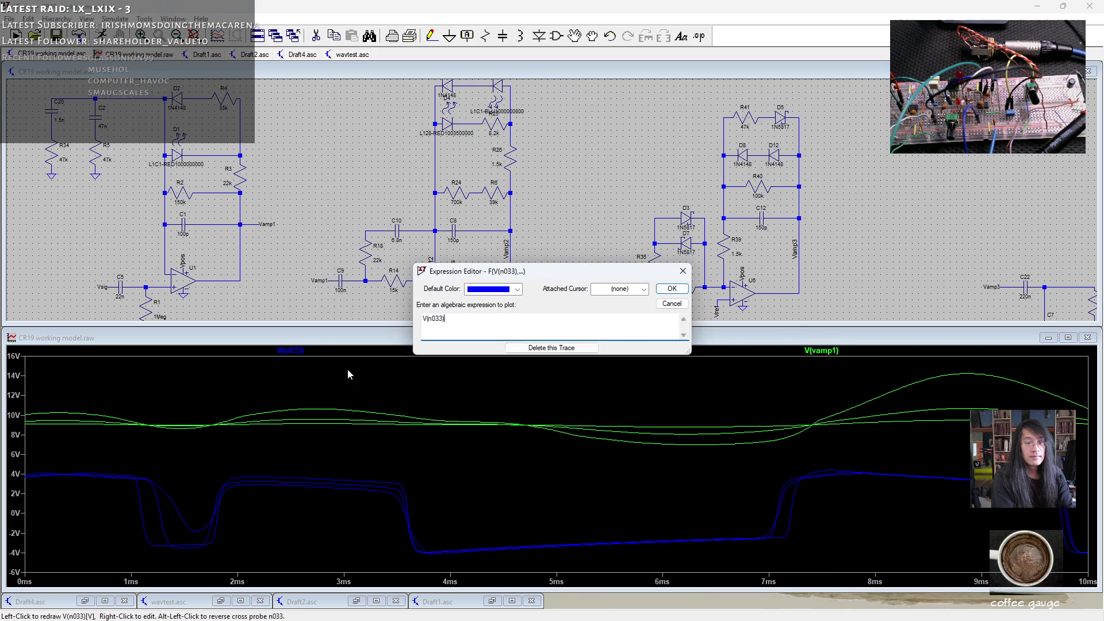
click(550, 347)
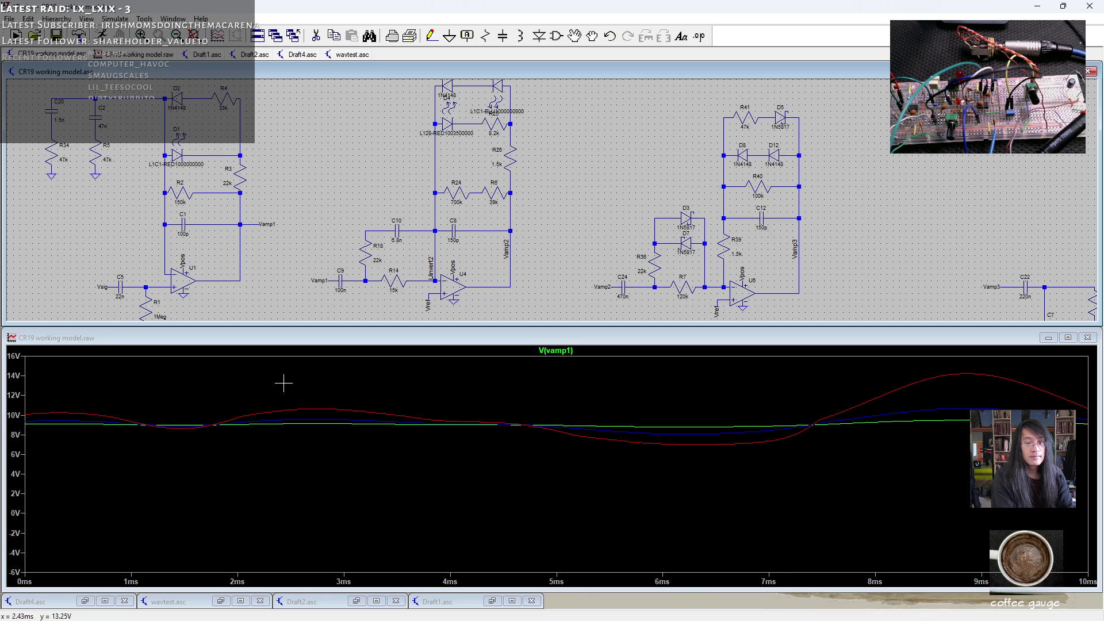
mouse_move(553, 258)
mouse_down()
mouse_move(569, 89)
mouse_move(553, 184)
mouse_move(609, 125)
mouse_up()
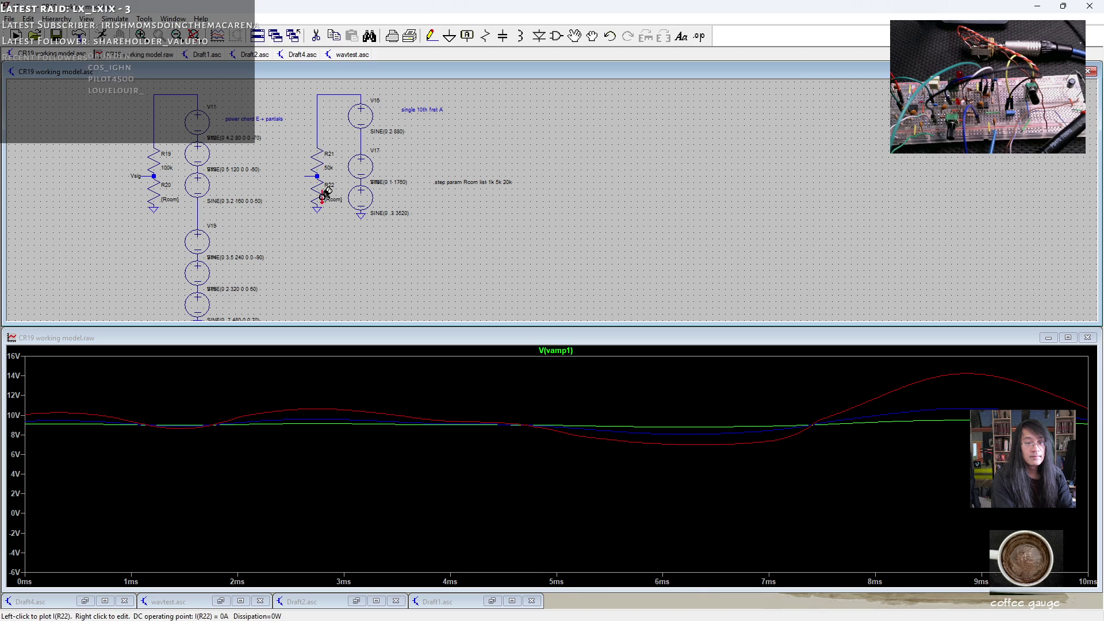
- Set R22's resistance to 50k and rerun the simulation
right_click(318, 192)
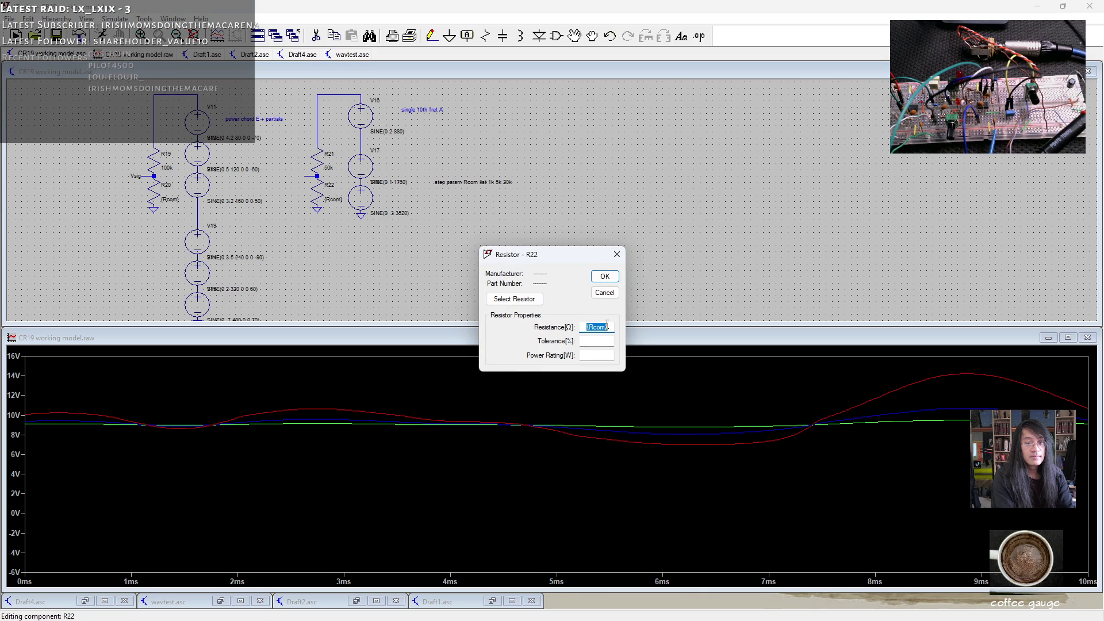
text(50k)
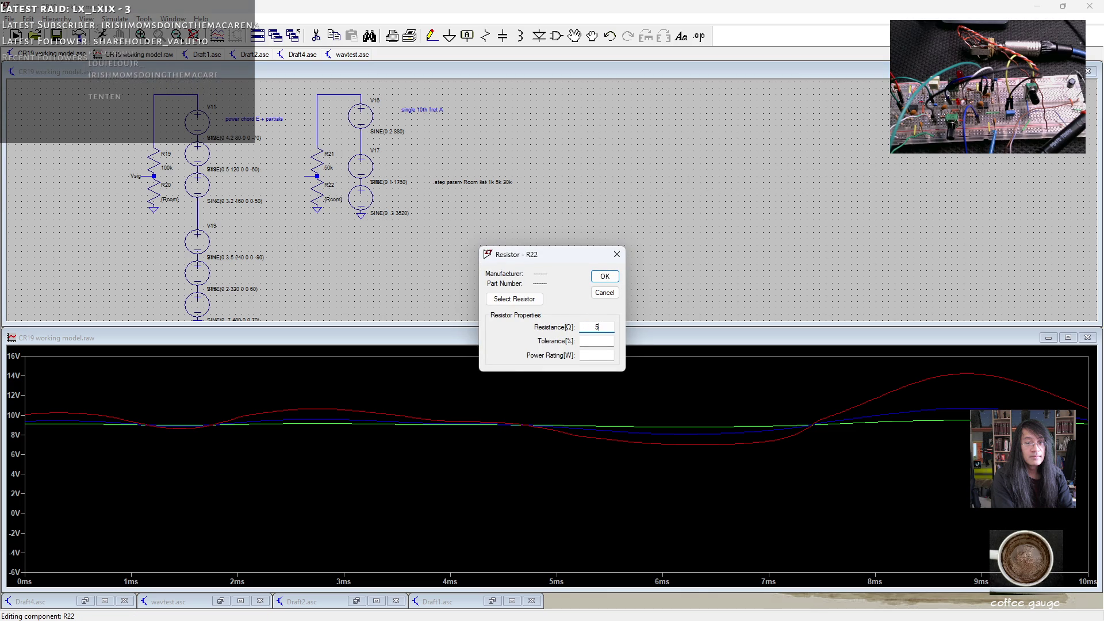
key(Return)
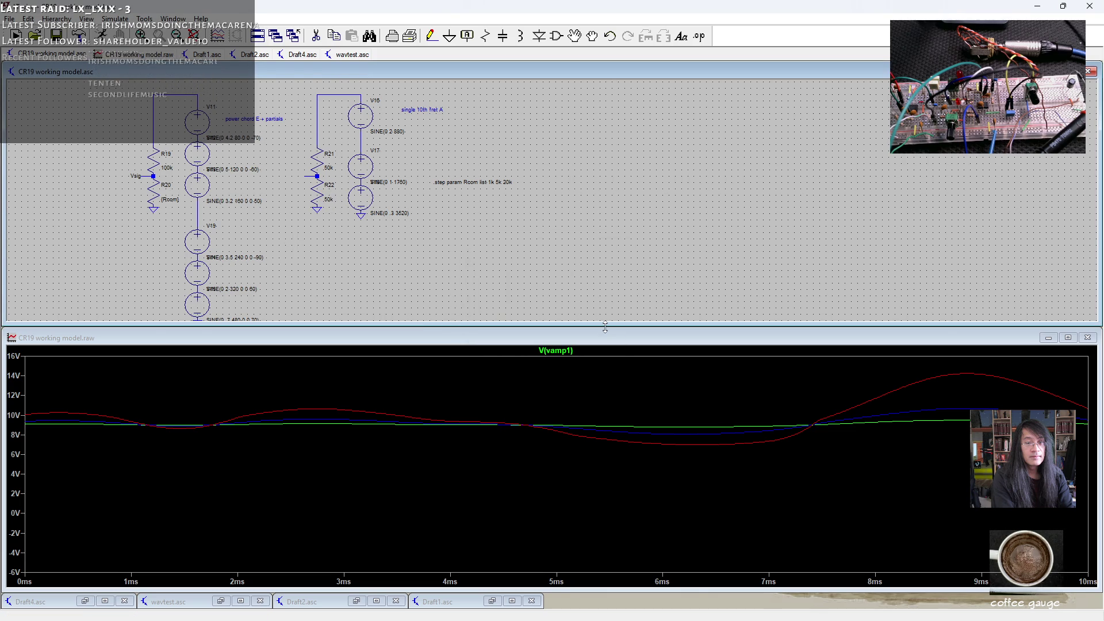
click(16, 36)
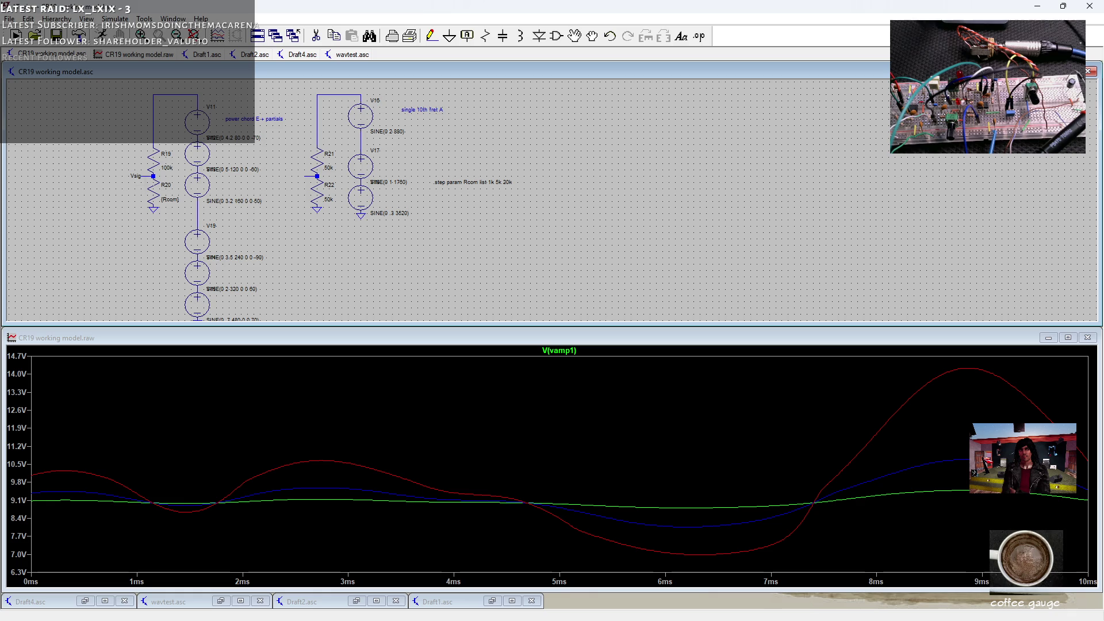
- Set R20's resistance to a fixed 100k
right_click(154, 187)
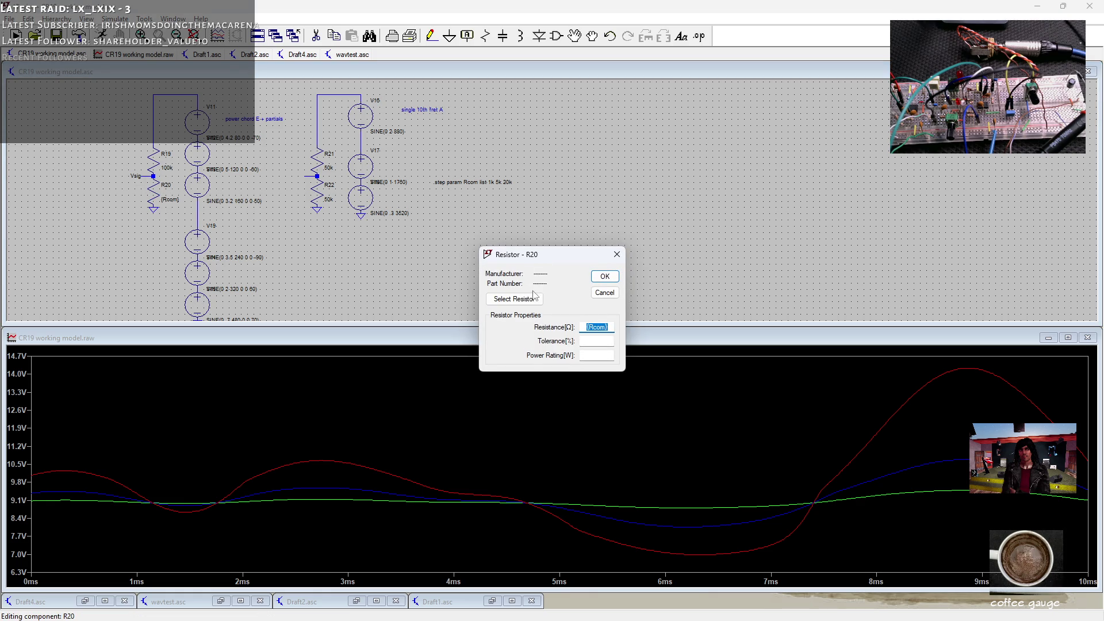
text(100k)
key(Return)
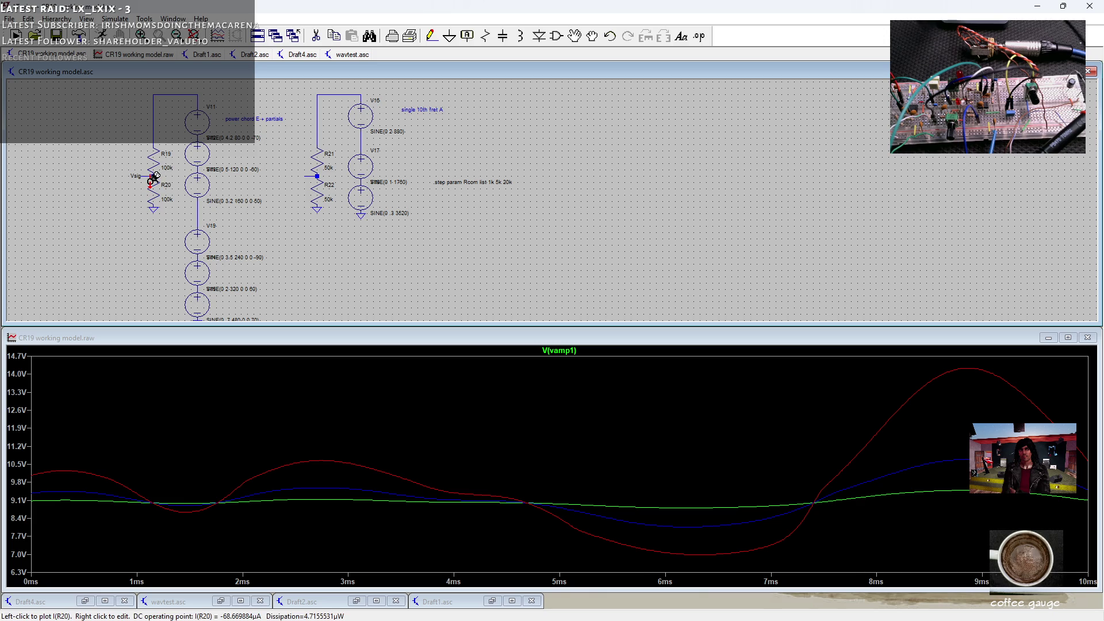
- Change the transient command to .tran 0 .06 .01 .001 and rerun the simulation
drag(402, 201, 702, 162)
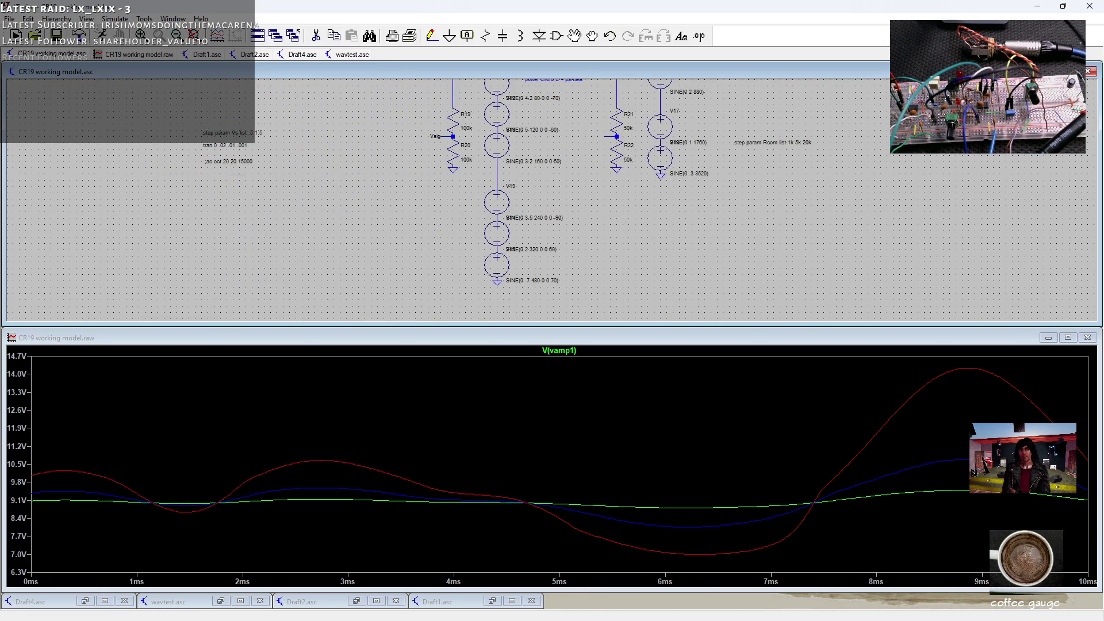
scroll(211, 140, up, 3)
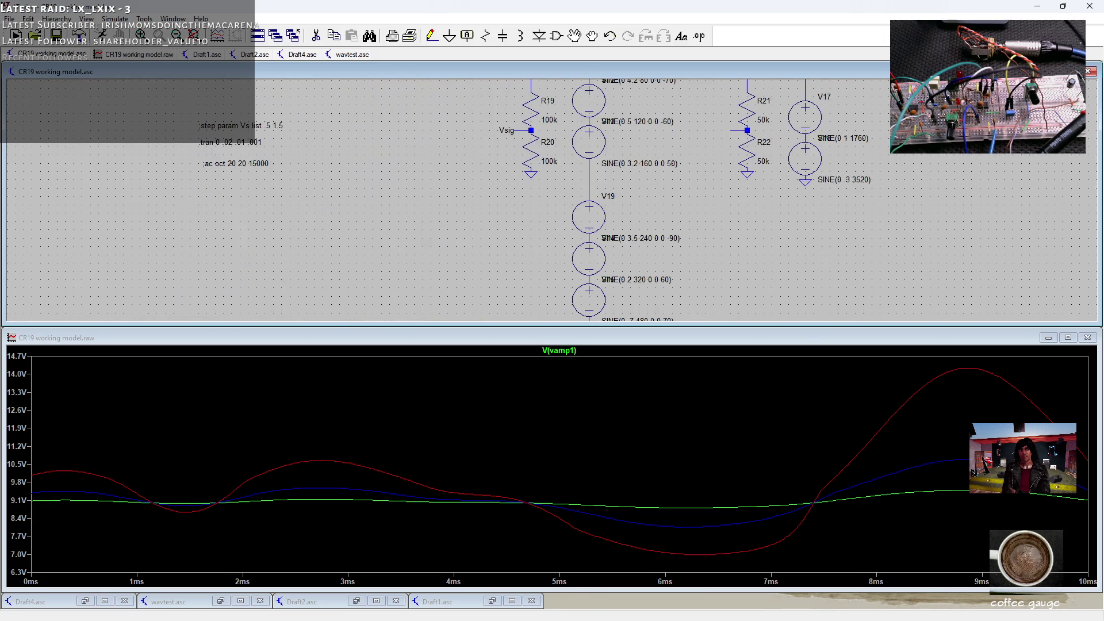
right_click(210, 140)
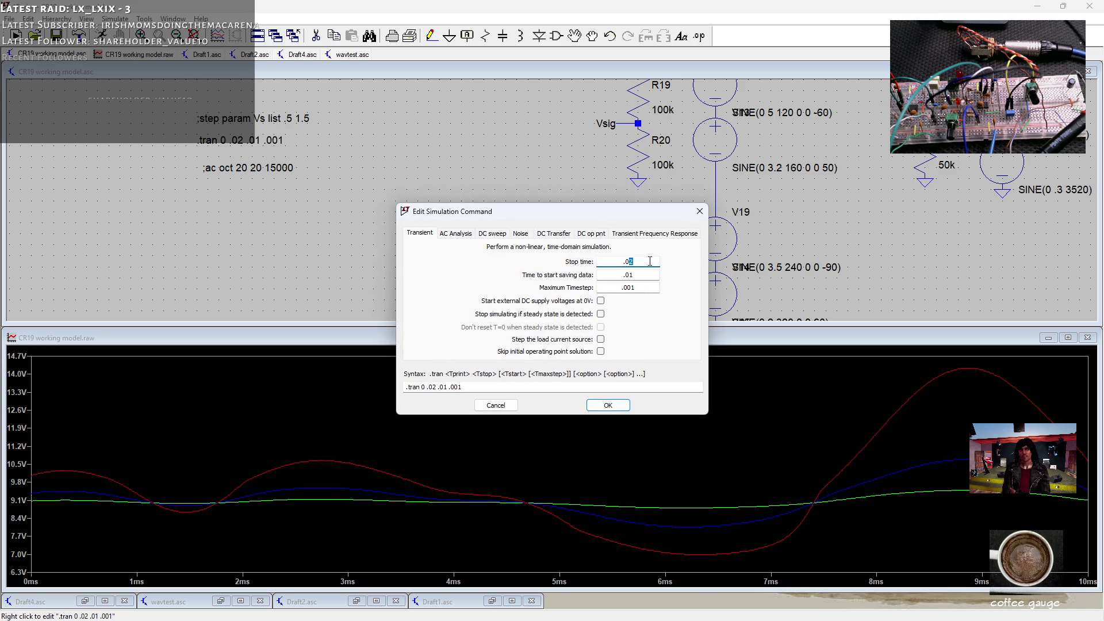
text(6)
click(608, 405)
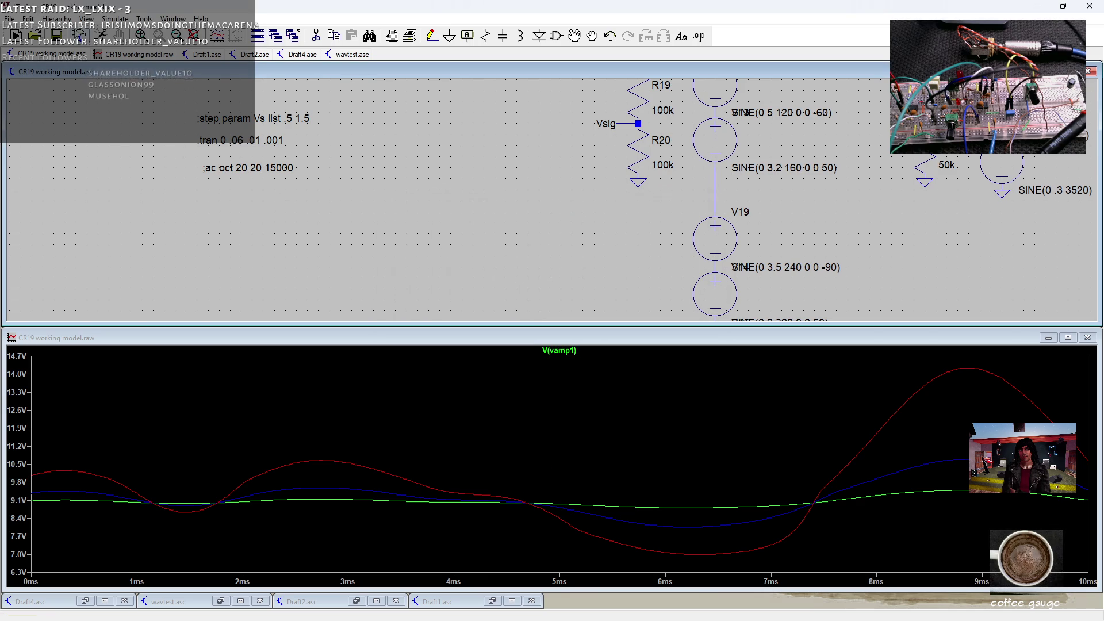
click(16, 34)
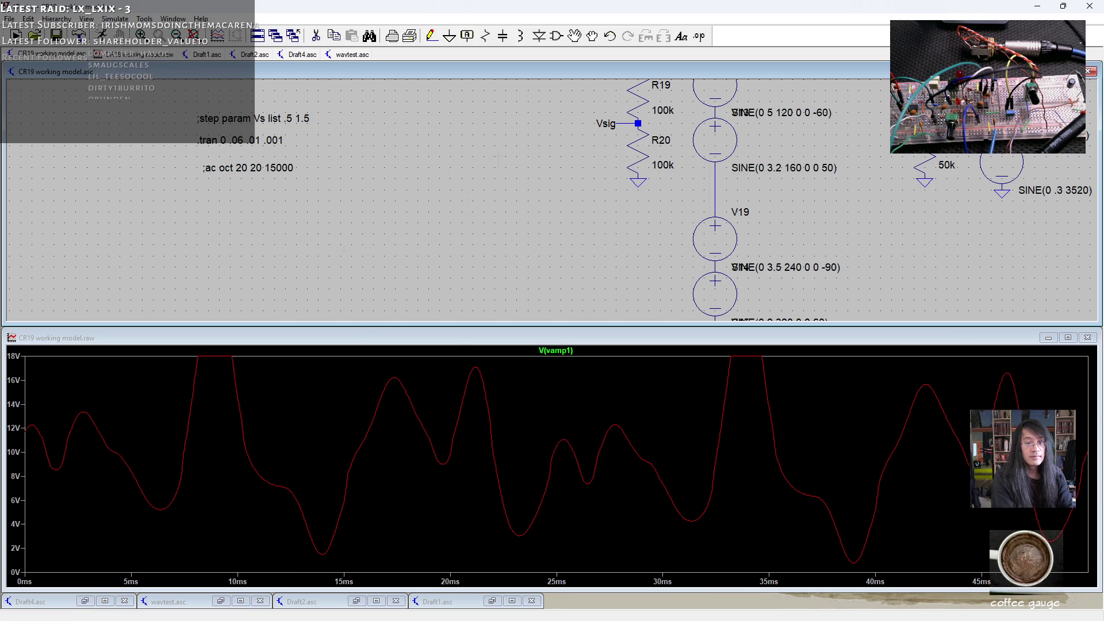
- Add Vsig to the plot, change R20 to 70k and rerun, then edit the V(vamp1) expression
scroll(552, 201, down, 3)
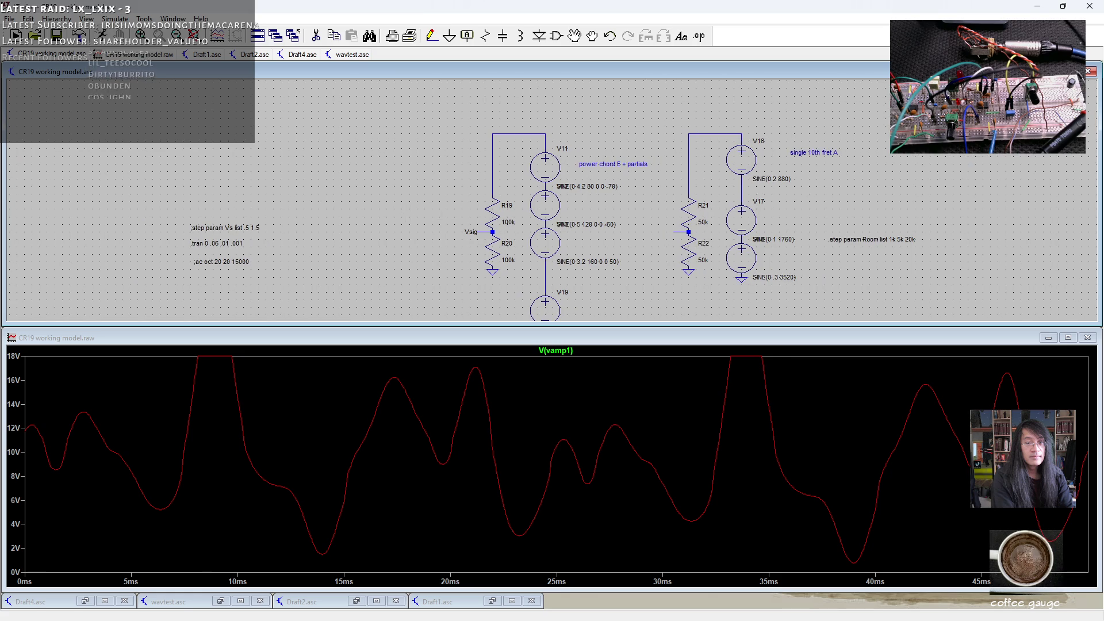
click(483, 233)
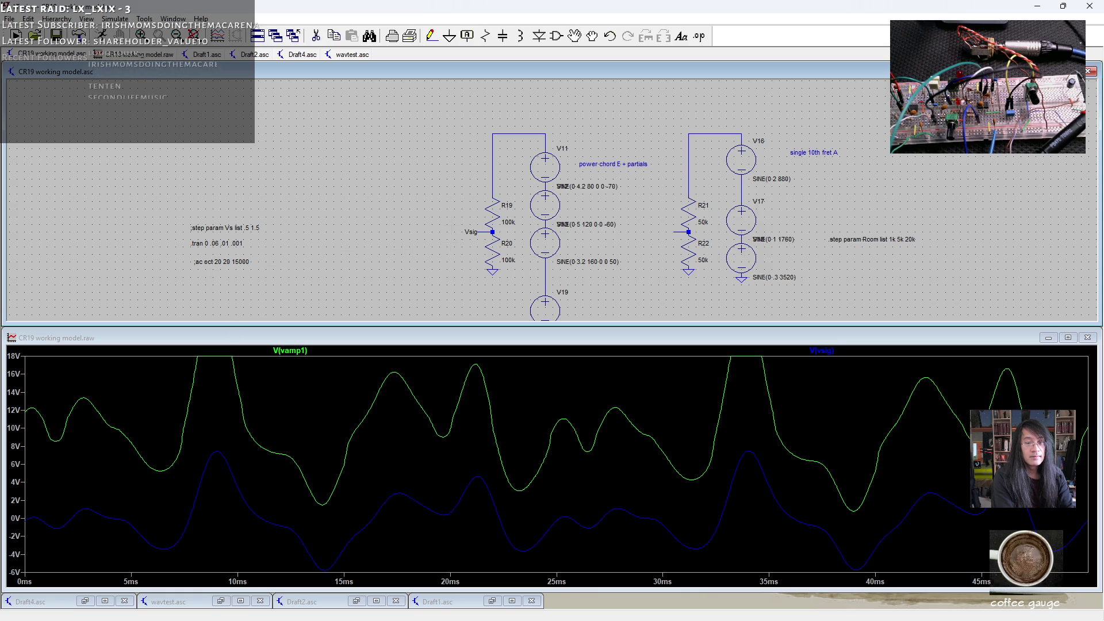
right_click(497, 250)
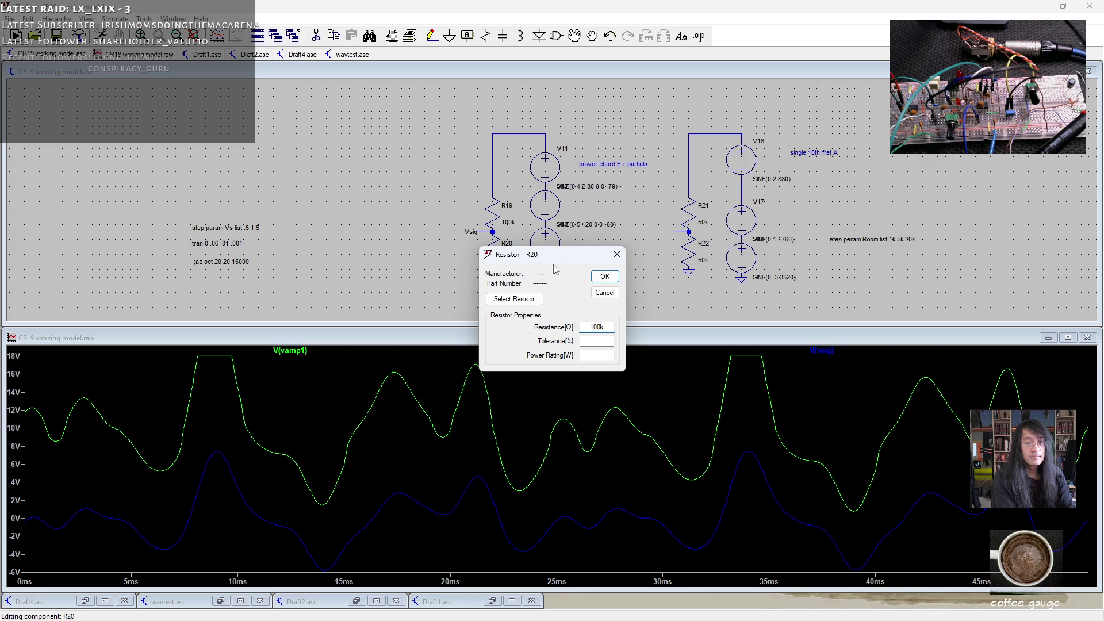
drag(598, 327, 590, 328)
text(7)
key(Return)
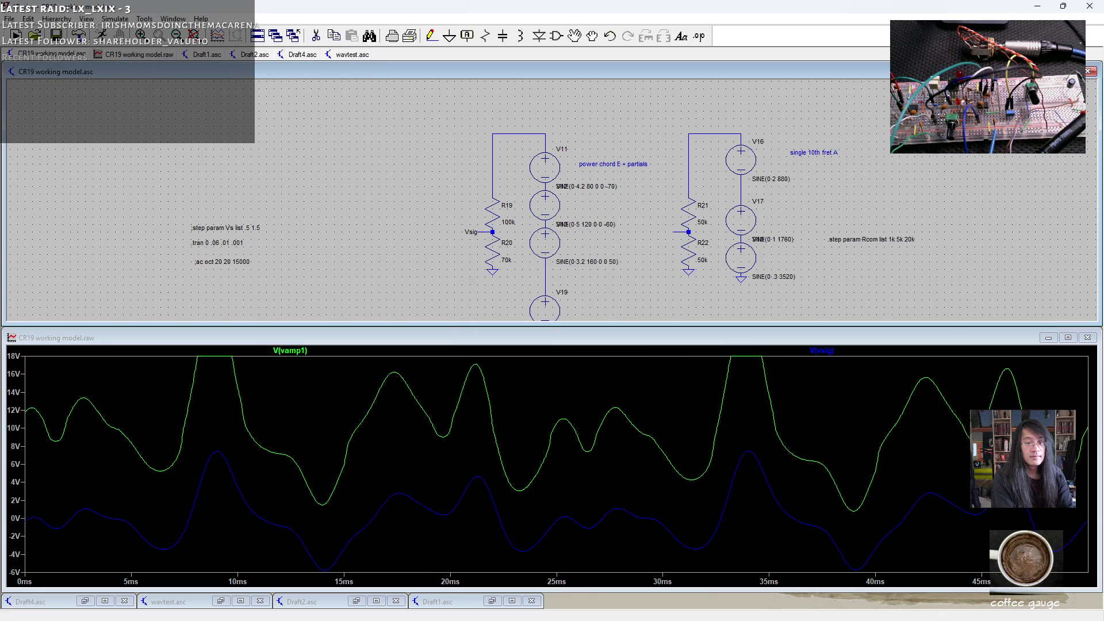
click(102, 34)
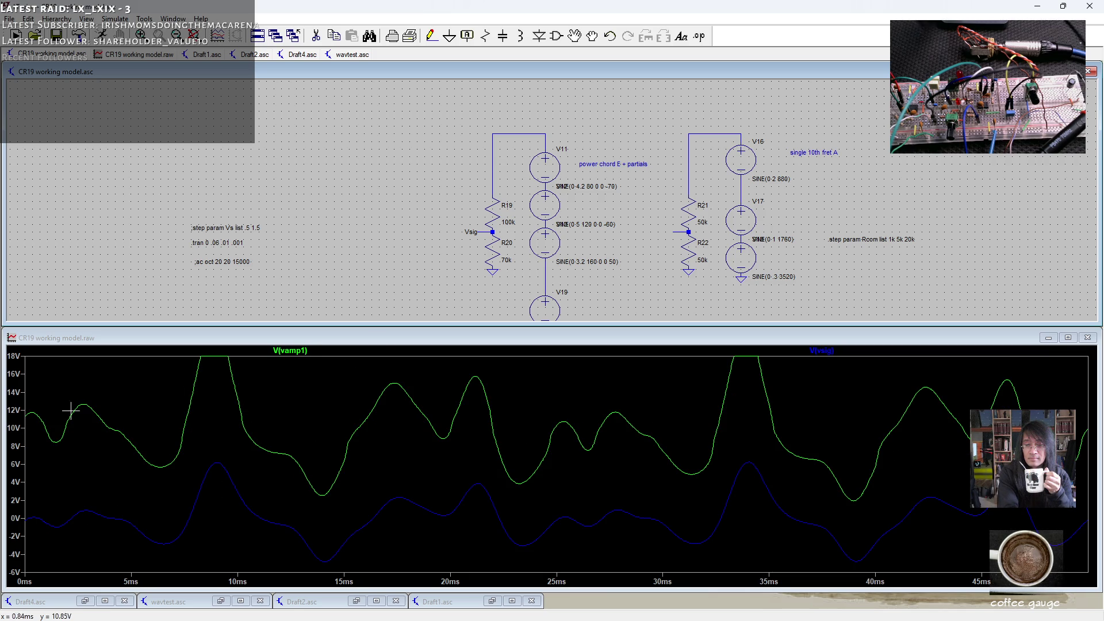
right_click(305, 350)
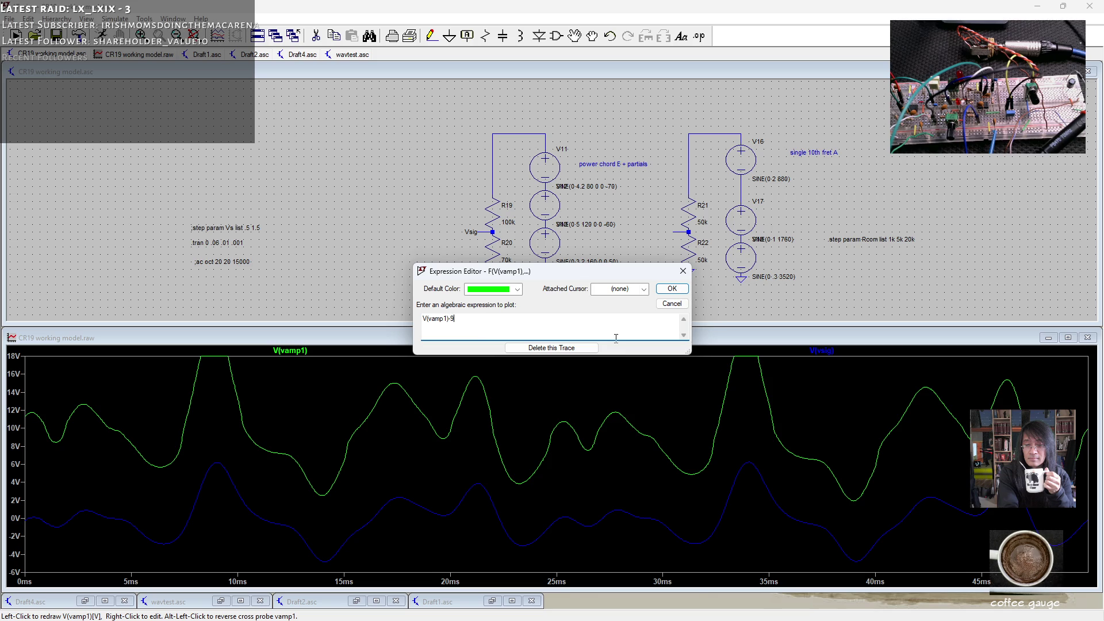
- Apply the V(vamp1)-9 expression so the green trace centres on zero over Vsig
click(672, 289)
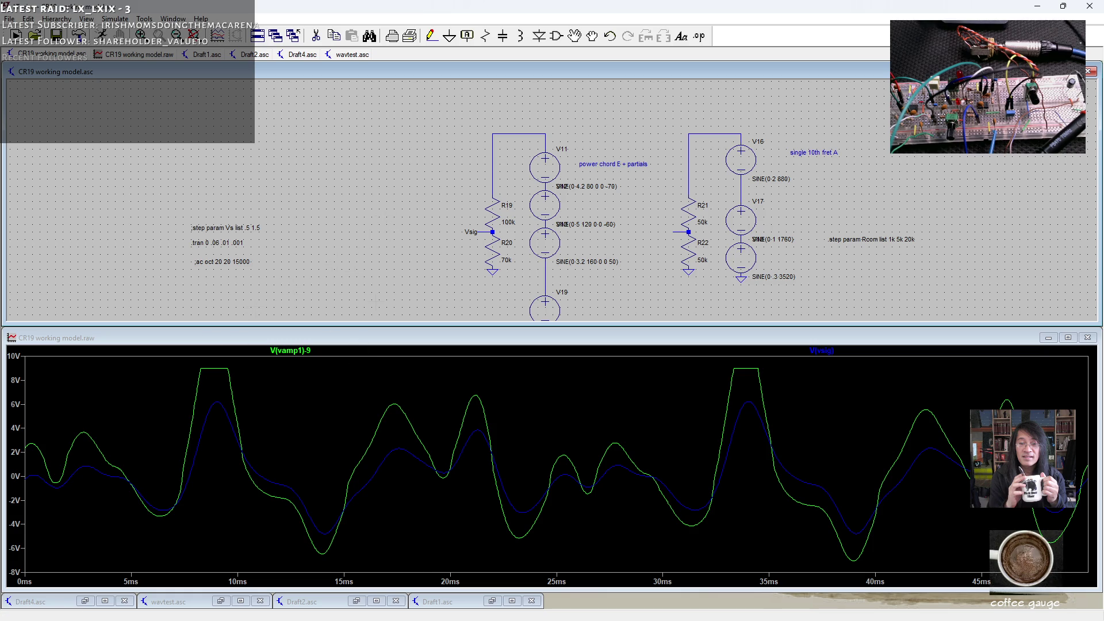
scroll(258, 320, down, 4)
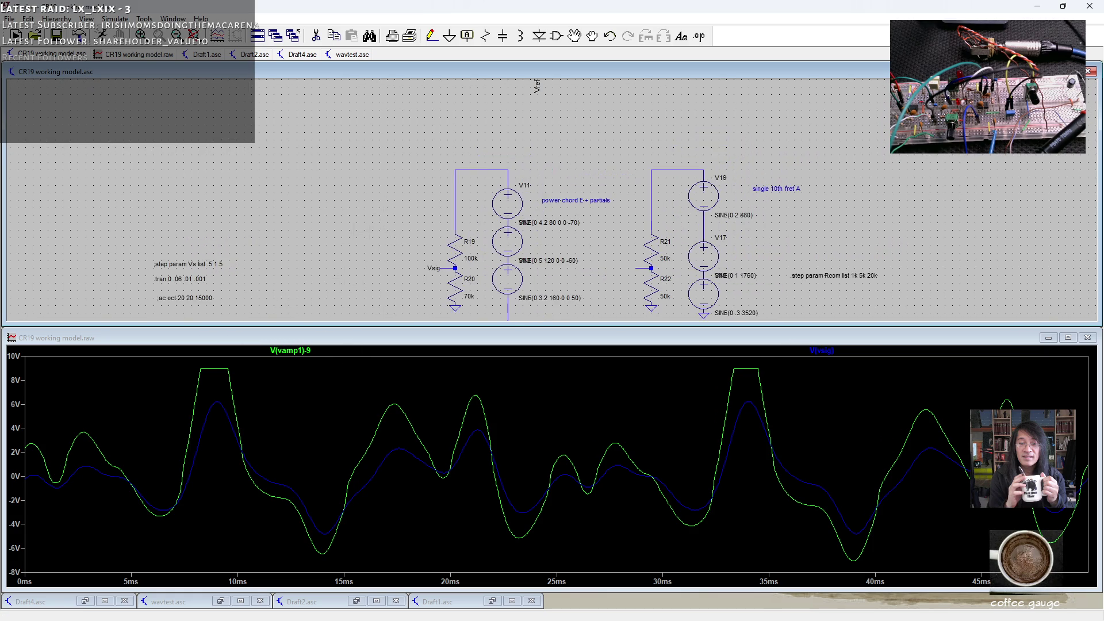
mouse_move(575, 115)
mouse_down()
mouse_move(541, 207)
mouse_move(483, 296)
mouse_up()
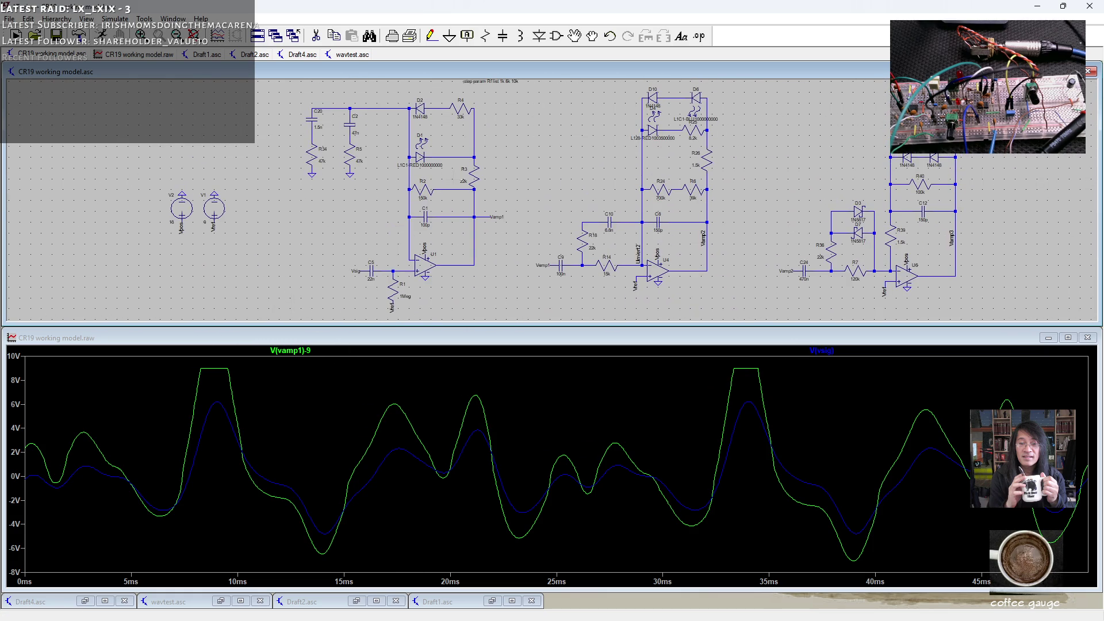
scroll(415, 128, up, 3)
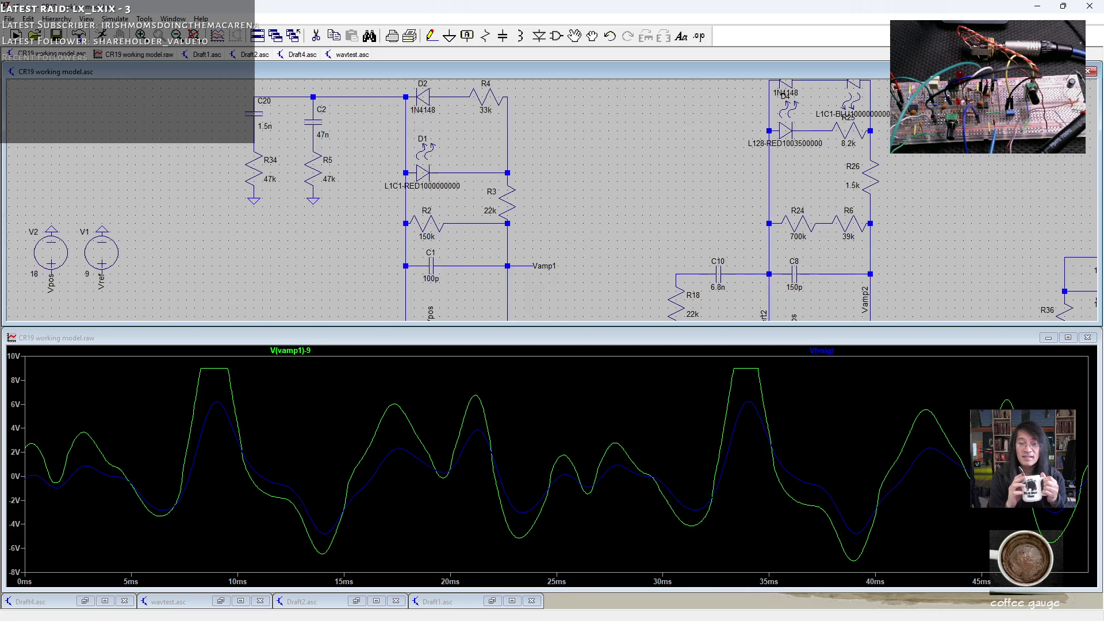
drag(444, 84, 413, 138)
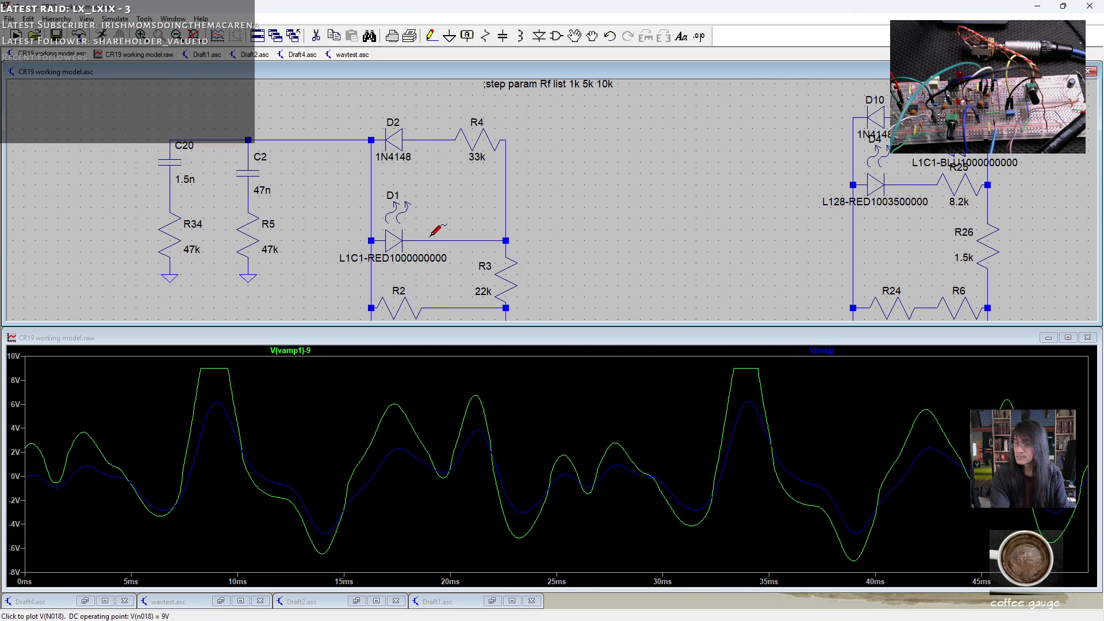
mouse_move(402, 287)
mouse_down()
mouse_move(468, 95)
mouse_move(502, 74)
mouse_up()
mouse_move(403, 230)
mouse_down()
mouse_move(440, 143)
mouse_move(548, 61)
mouse_move(519, 69)
mouse_move(494, 54)
mouse_up()
scroll(552, 236, down, 2)
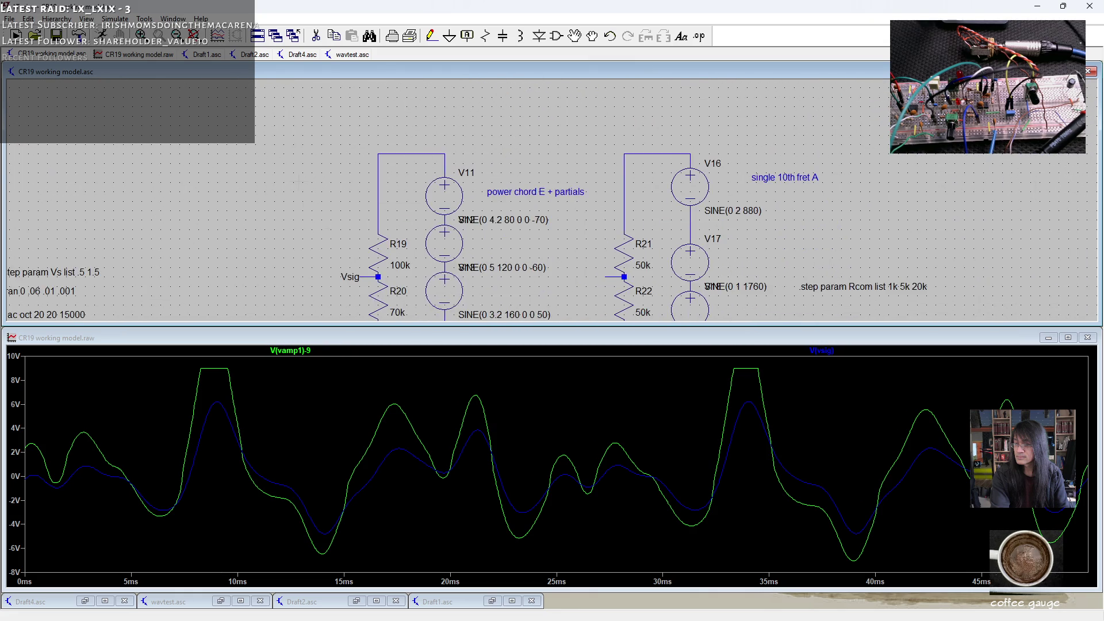
right_click(371, 282)
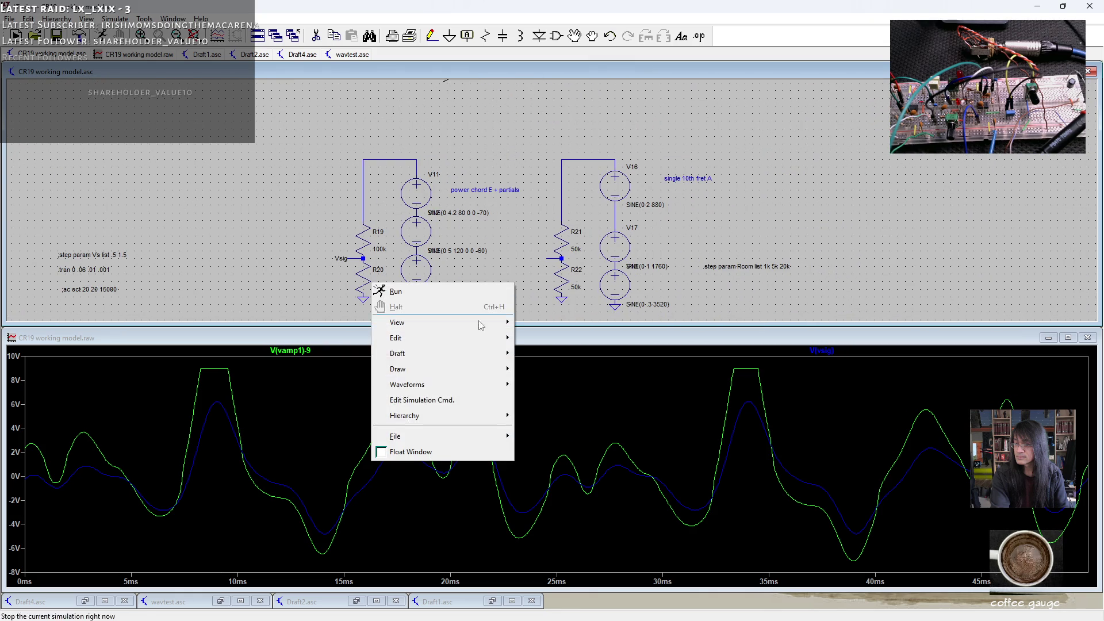
- Change R20 to 40k and rerun with Alt+R so V(vamp1)-9 stops clipping
click(289, 274)
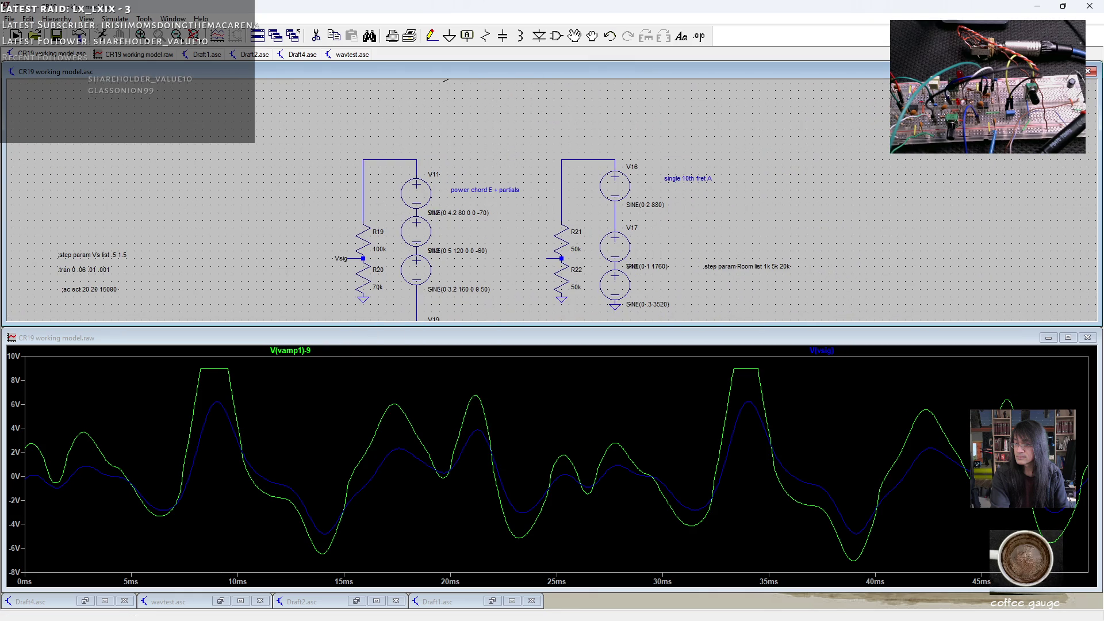
right_click(364, 279)
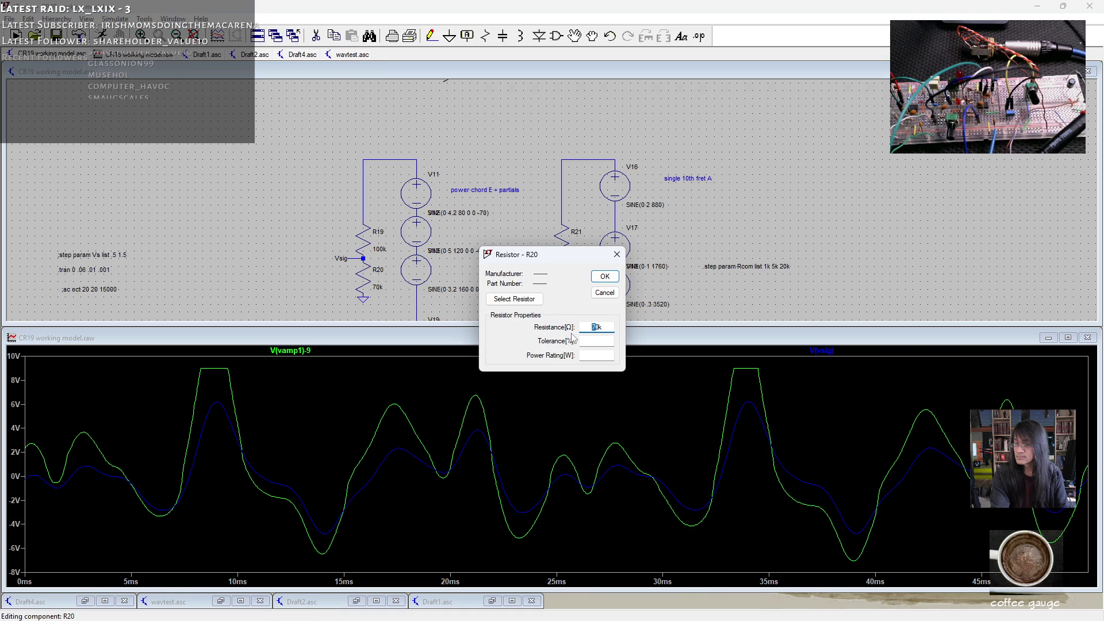
click(604, 276)
key(alt+r)
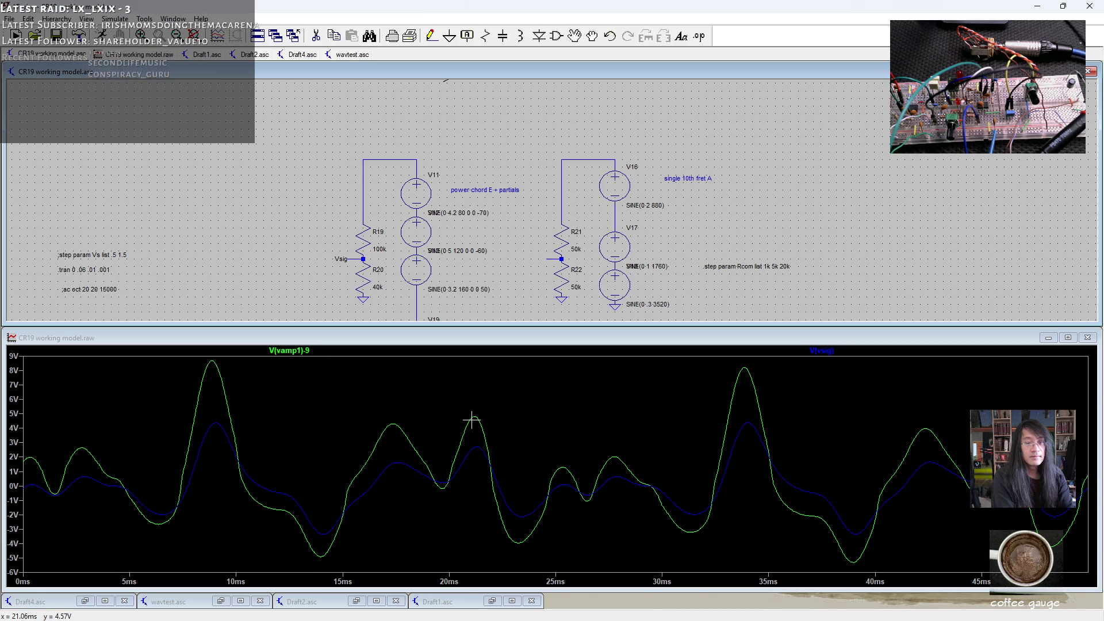
- Create an FFT of V(vamp1) from the waveform plot's View menu
right_click(471, 420)
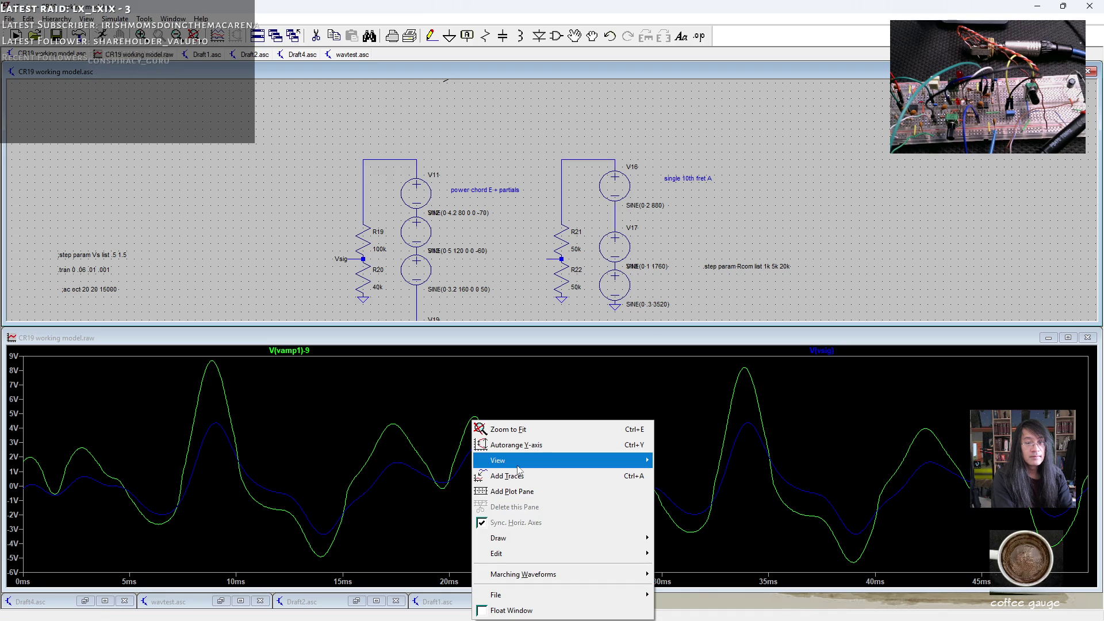
mouse_move(517, 463)
click(707, 398)
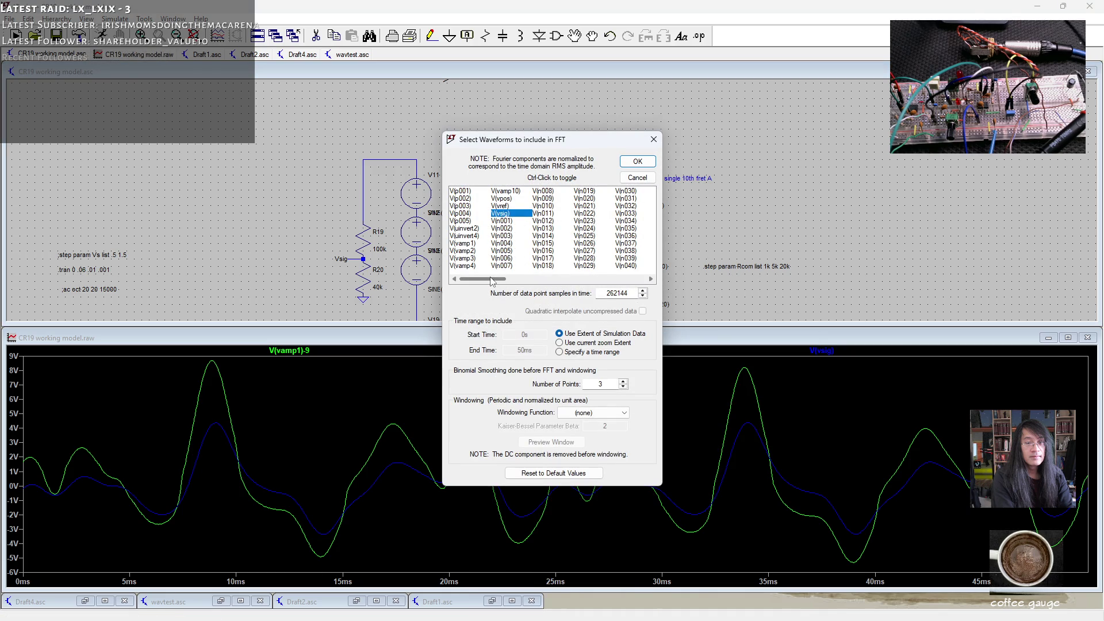
ctrl+click(472, 246)
click(649, 163)
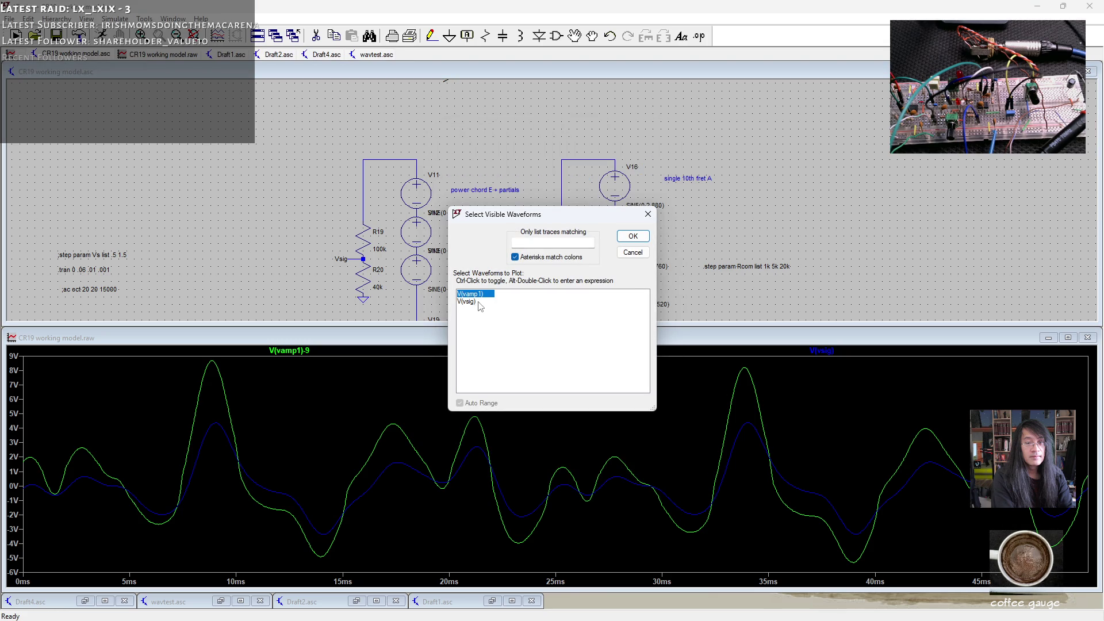
- Add V(vsig) to the visible waveforms in the FFT window
ctrl+click(467, 302)
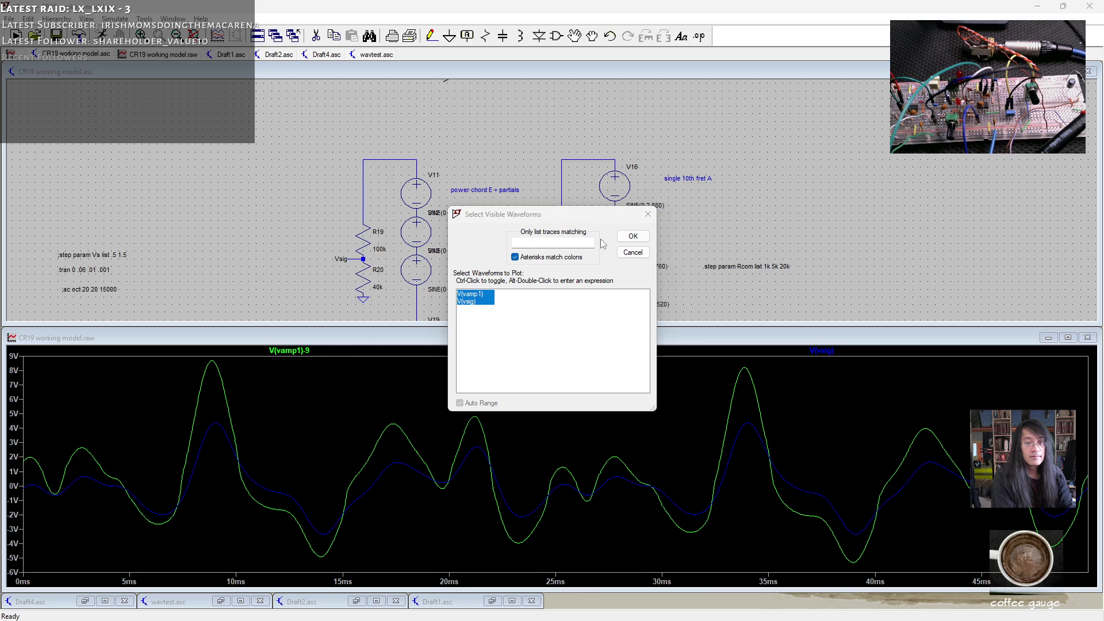
click(633, 238)
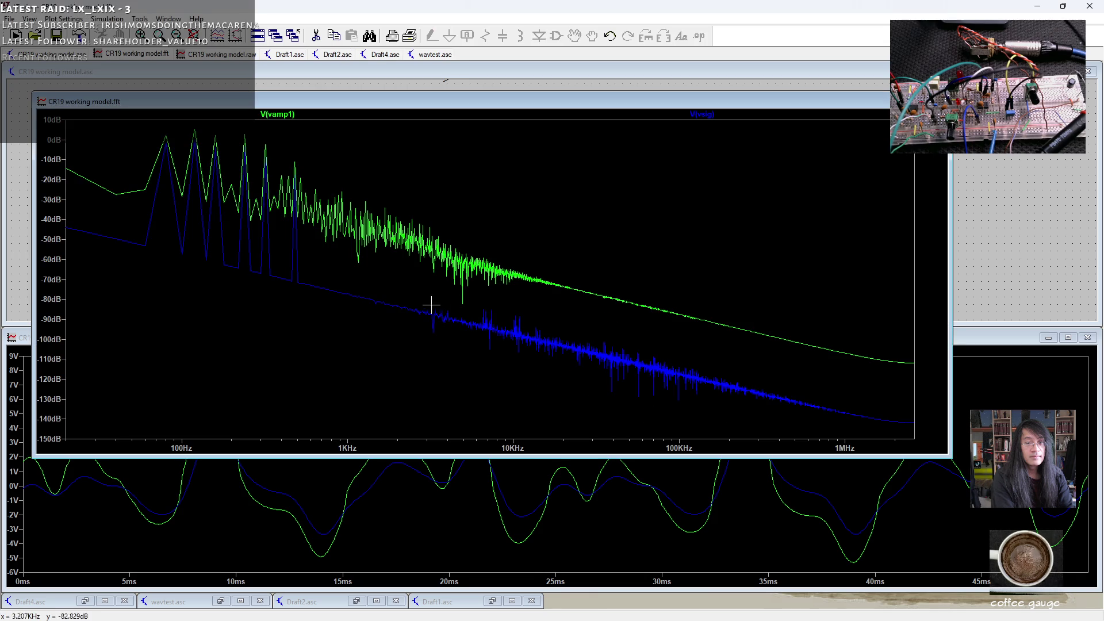
click(585, 446)
- Set the FFT frequency axis to linear, spanning 450 Hz to 1 kHz
click(435, 342)
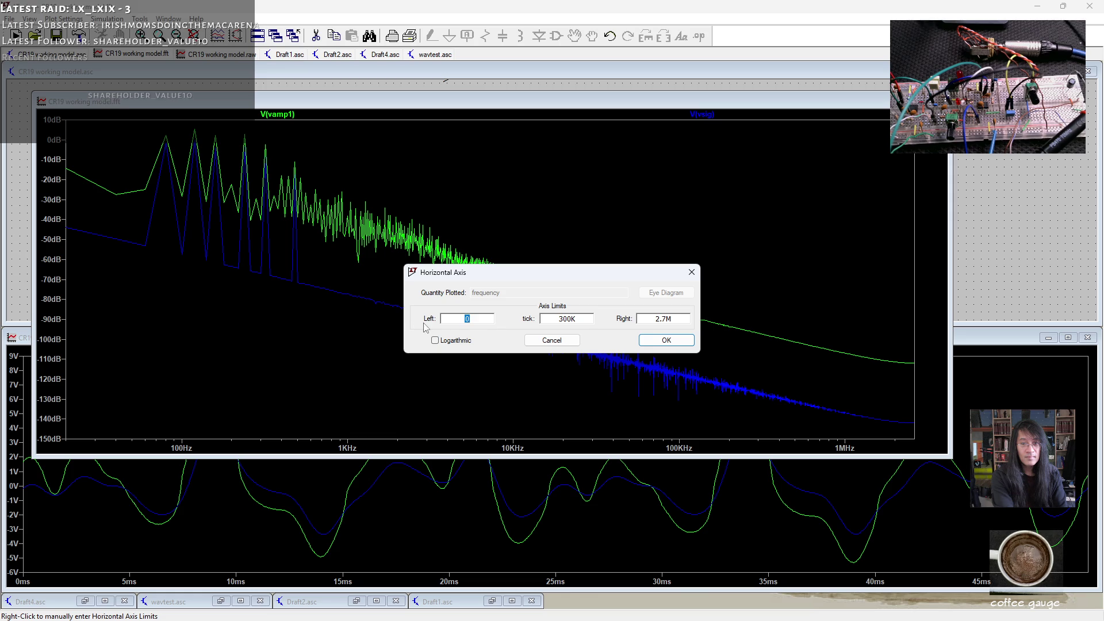
text(4)
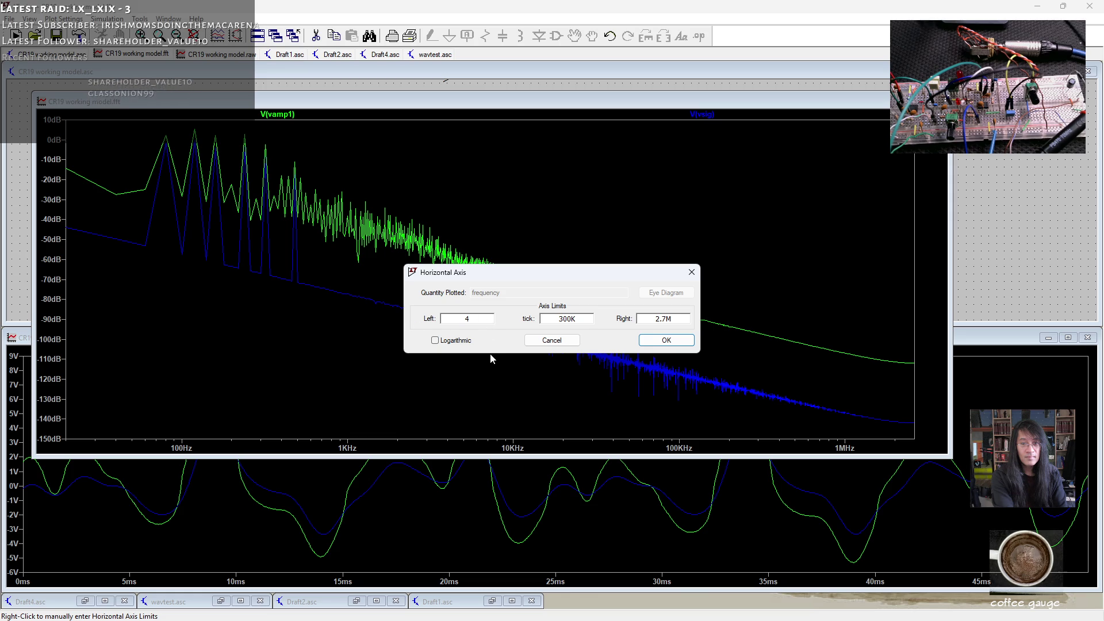
text(50)
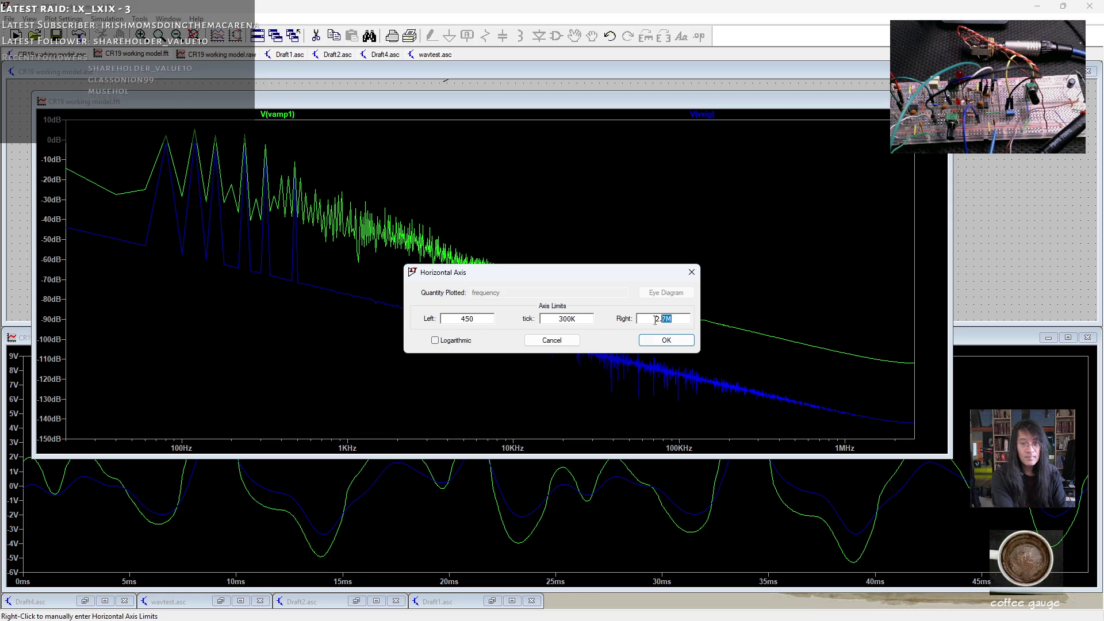
text(1k)
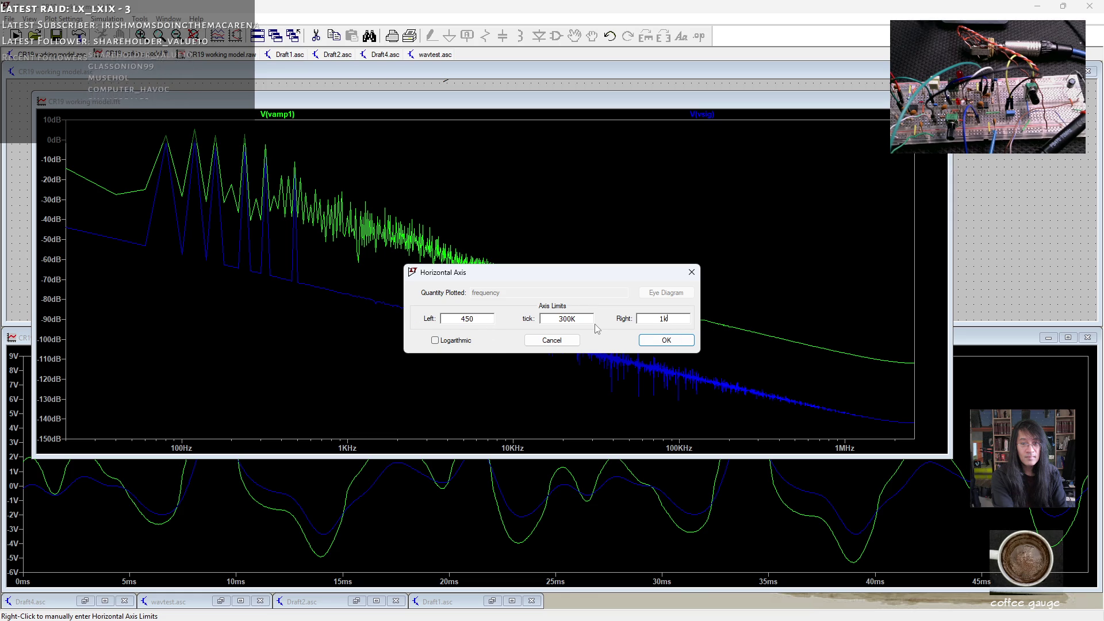
click(653, 344)
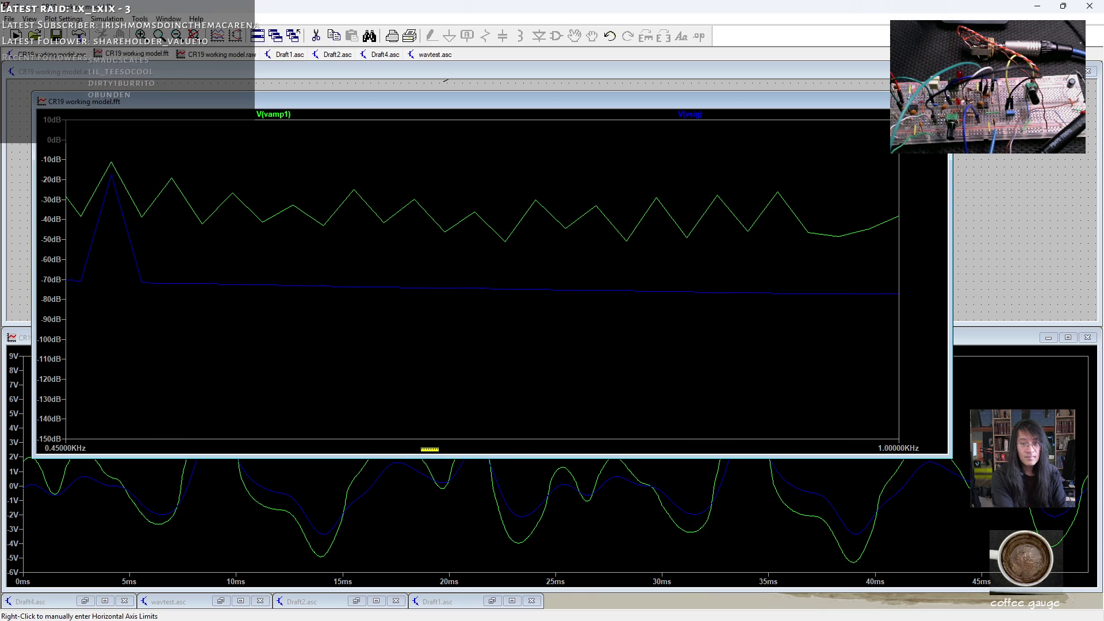
- Lower the left frequency limit from 450Hz to 50Hz
right_click(430, 449)
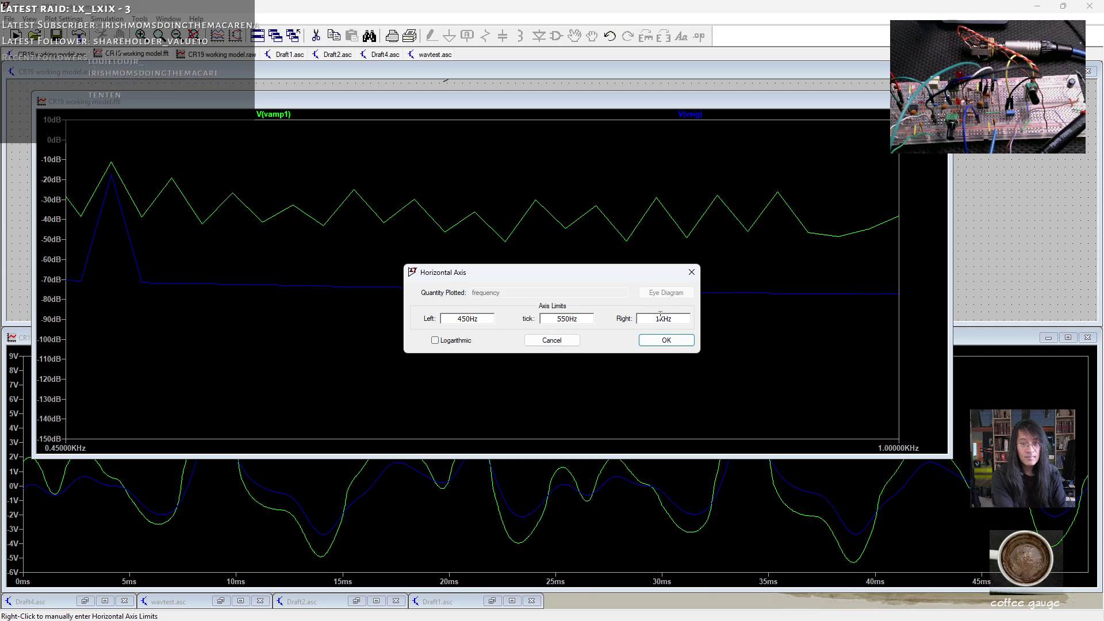
drag(463, 319, 402, 336)
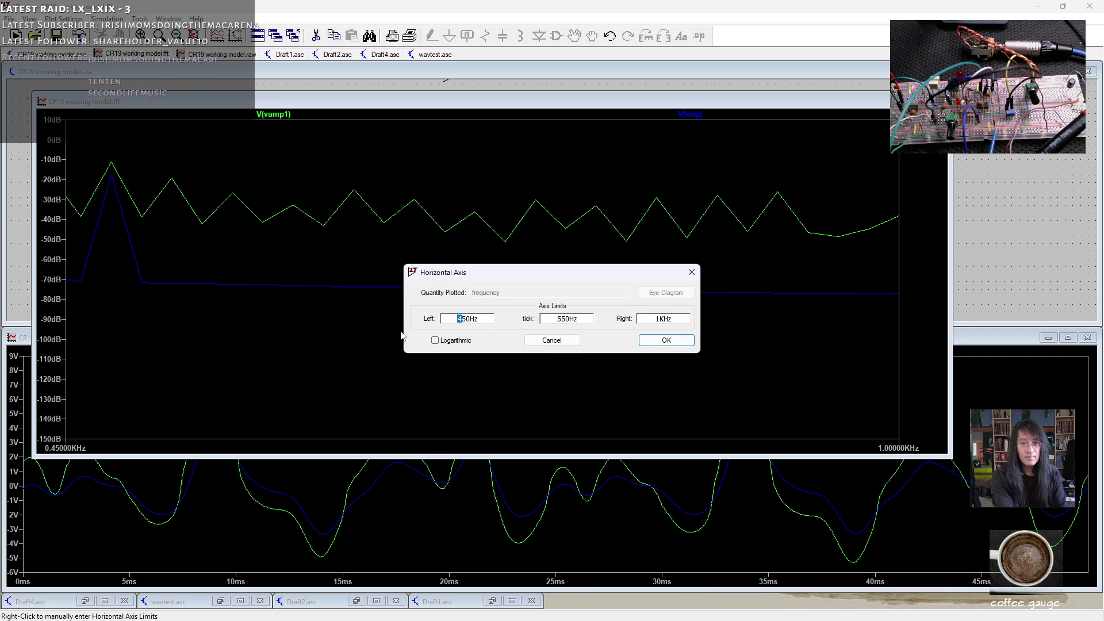
key(Delete)
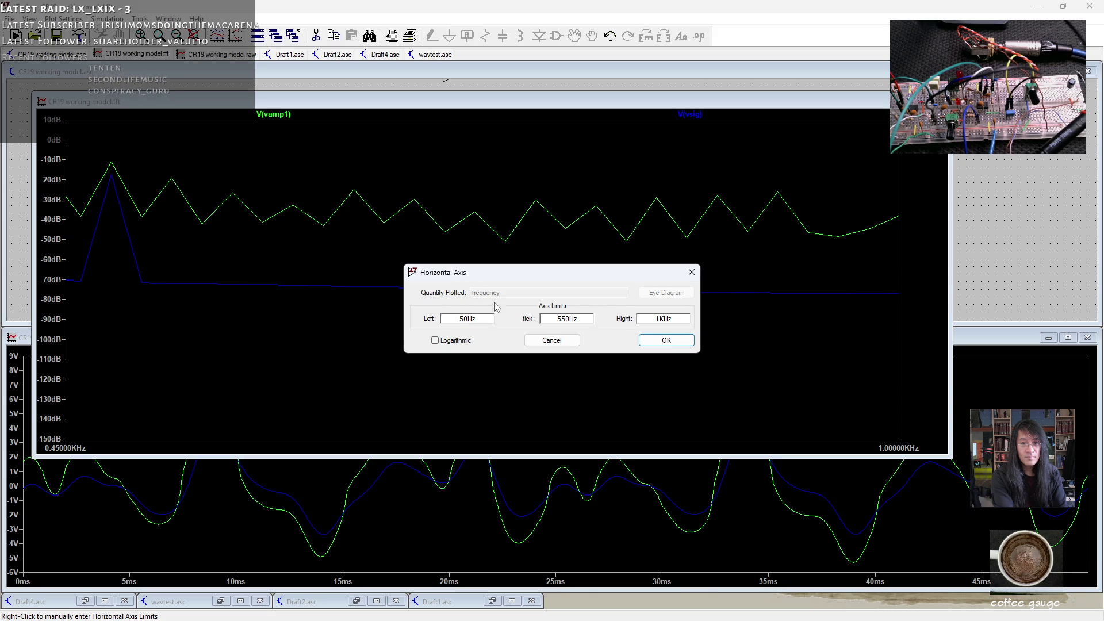
click(684, 342)
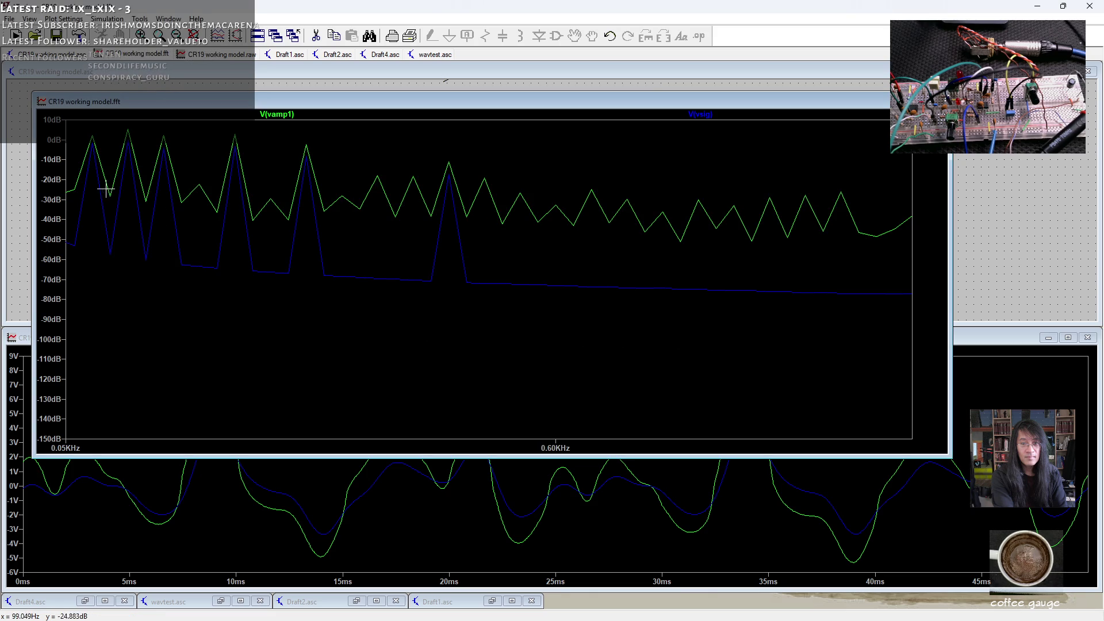
right_click(57, 200)
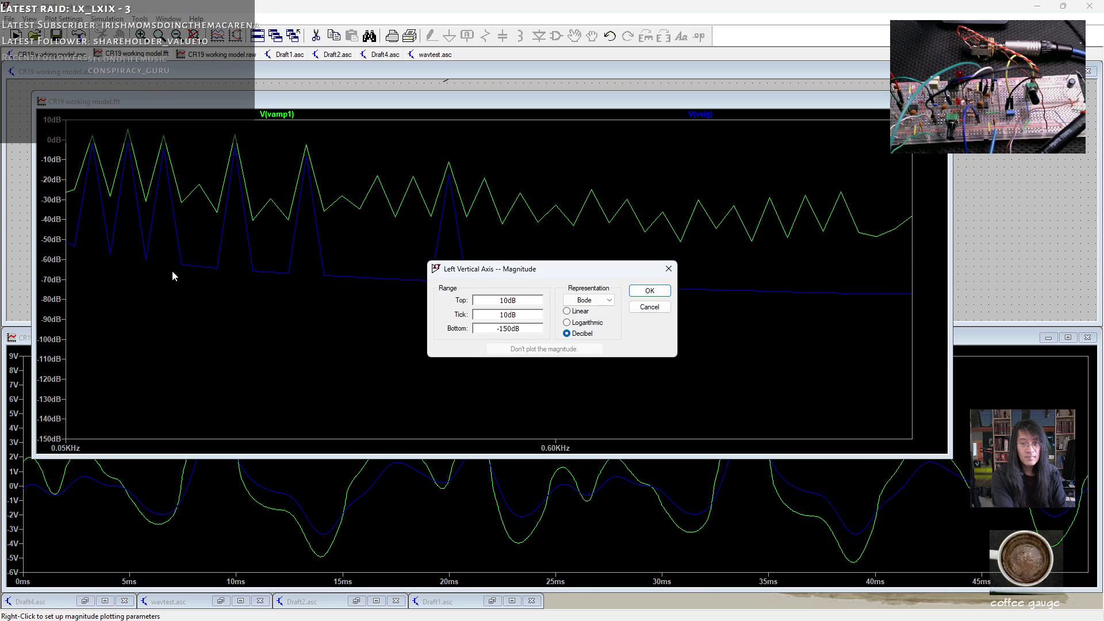
- Switch the FFT magnitude axis from decibels to a linear 0–2 V scale
click(567, 311)
click(649, 290)
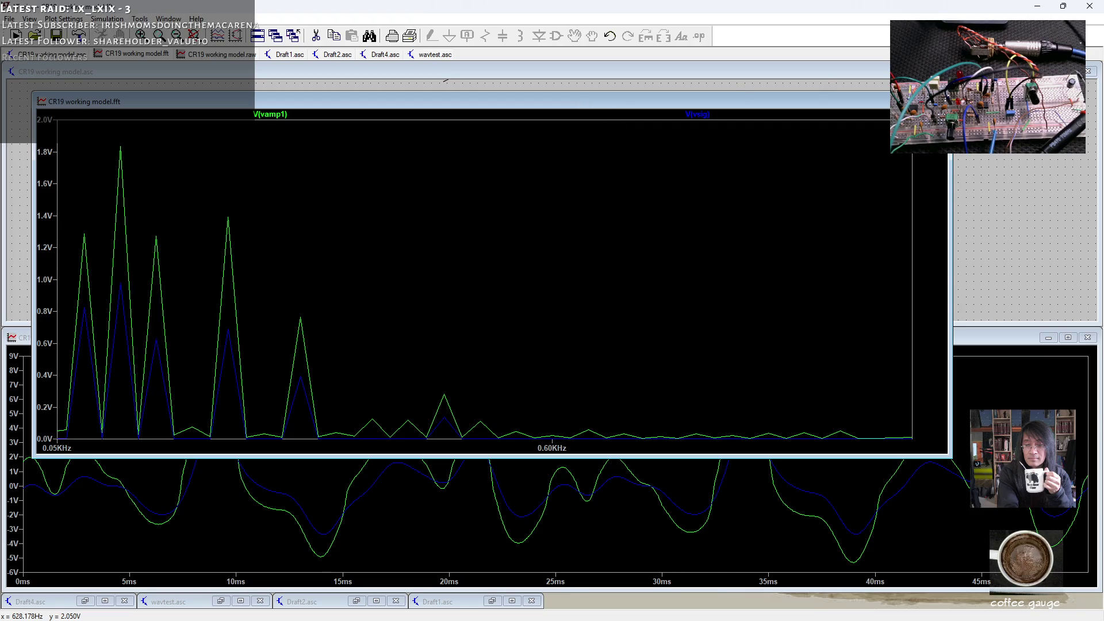
- Close the CR19 working model.fft spectrum window
click(941, 101)
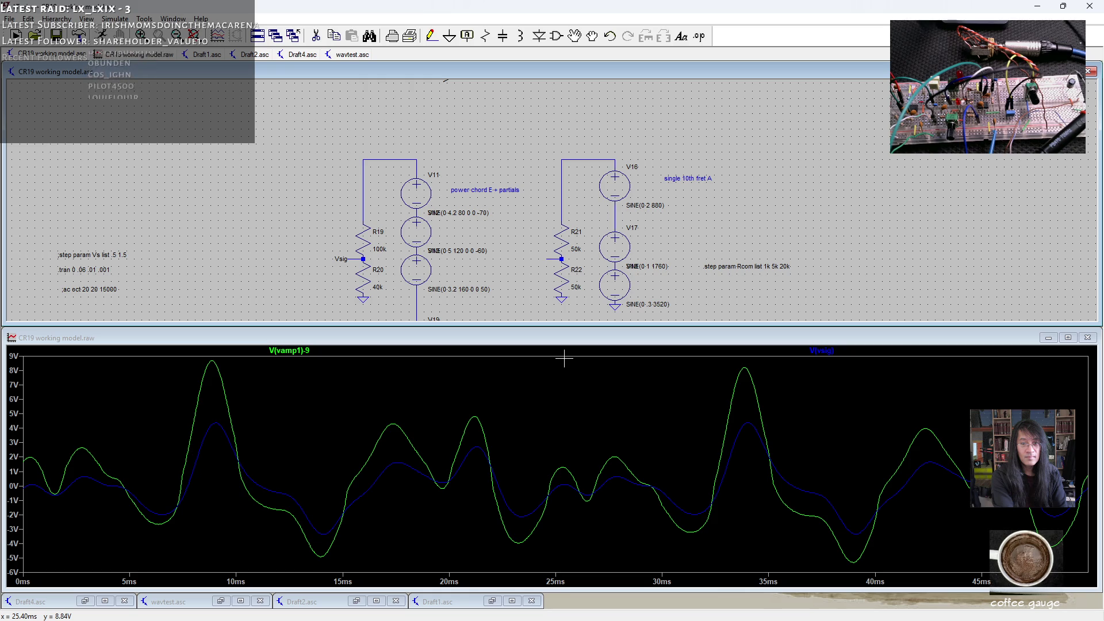
- Zoom out and pan the schematic until the Vamp10 diode-clipping stage is visible
scroll(666, 225, down, 1)
scroll(552, 199, down, 3)
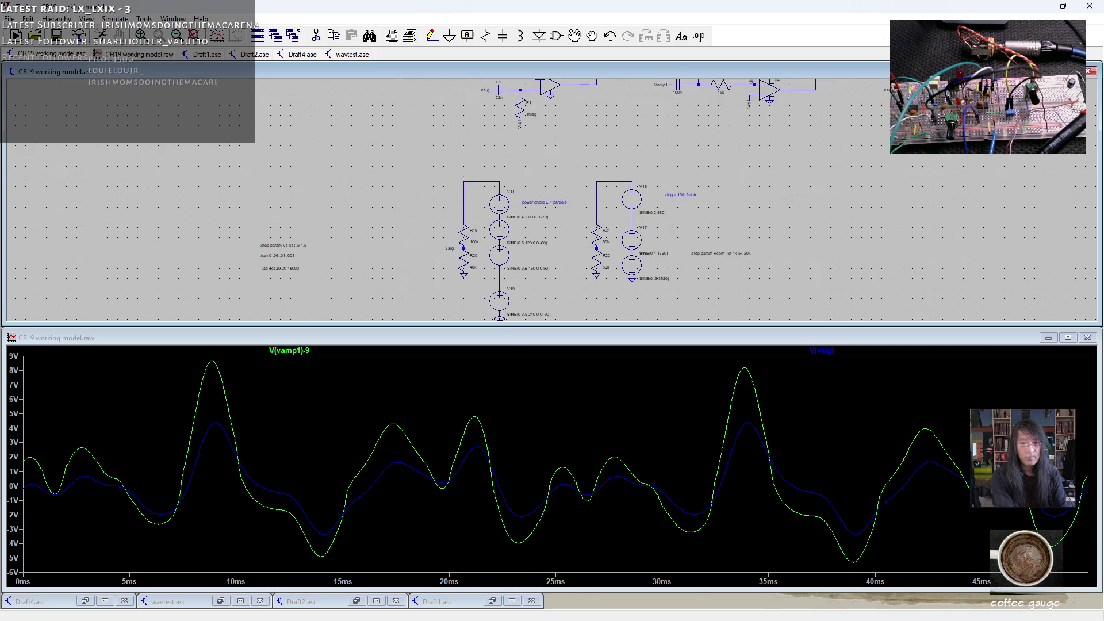
drag(552, 200, 517, 243)
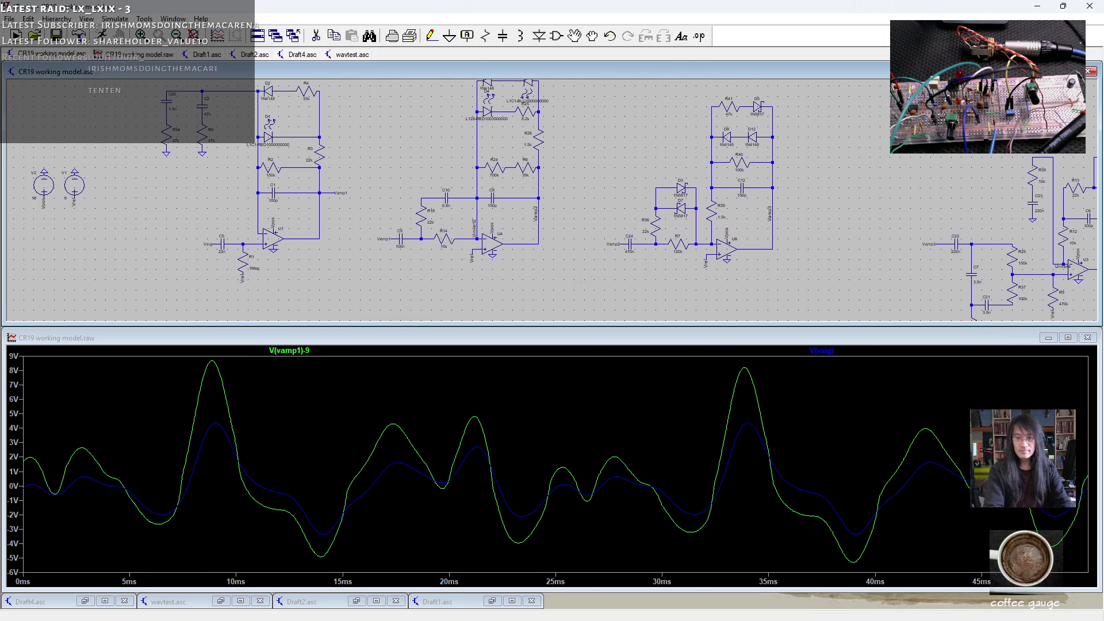
scroll(582, 172, down, 1)
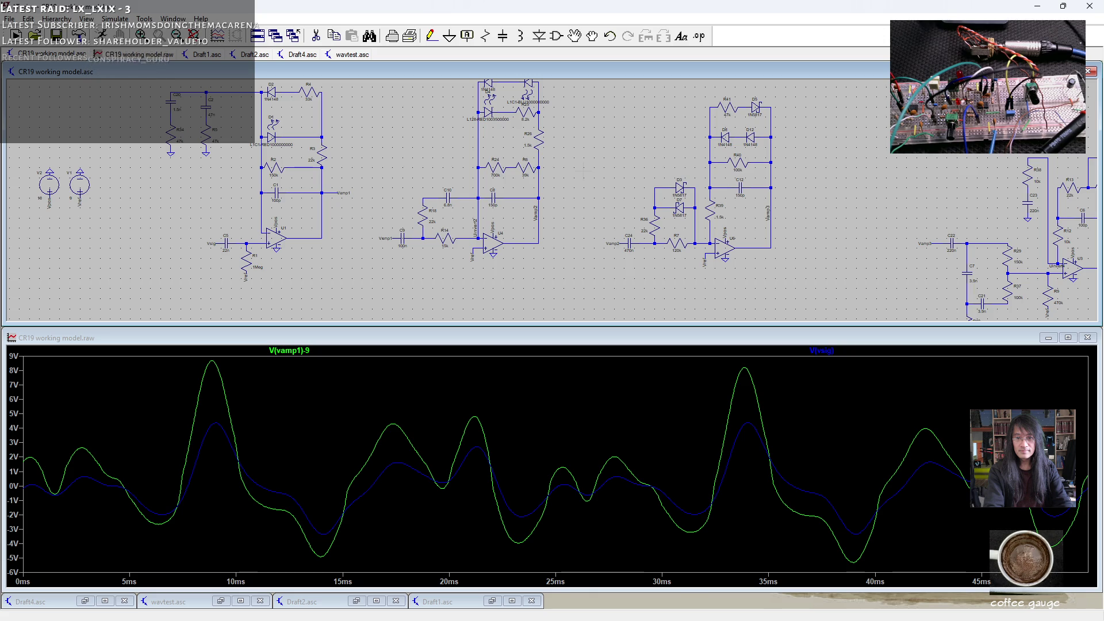
drag(537, 164, 472, 200)
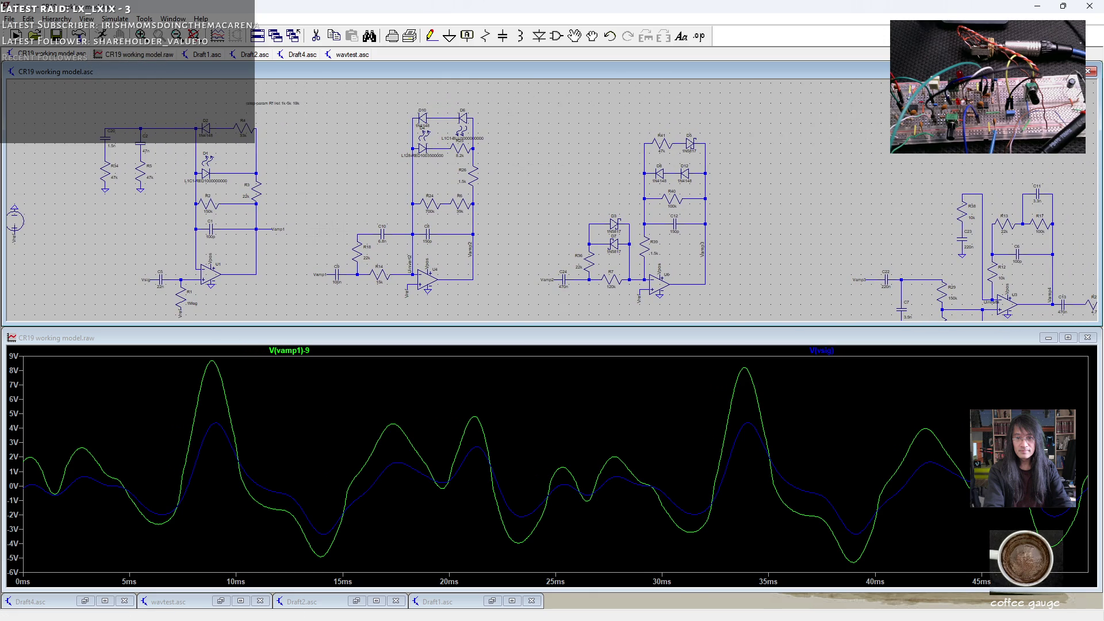
drag(477, 115, 414, 295)
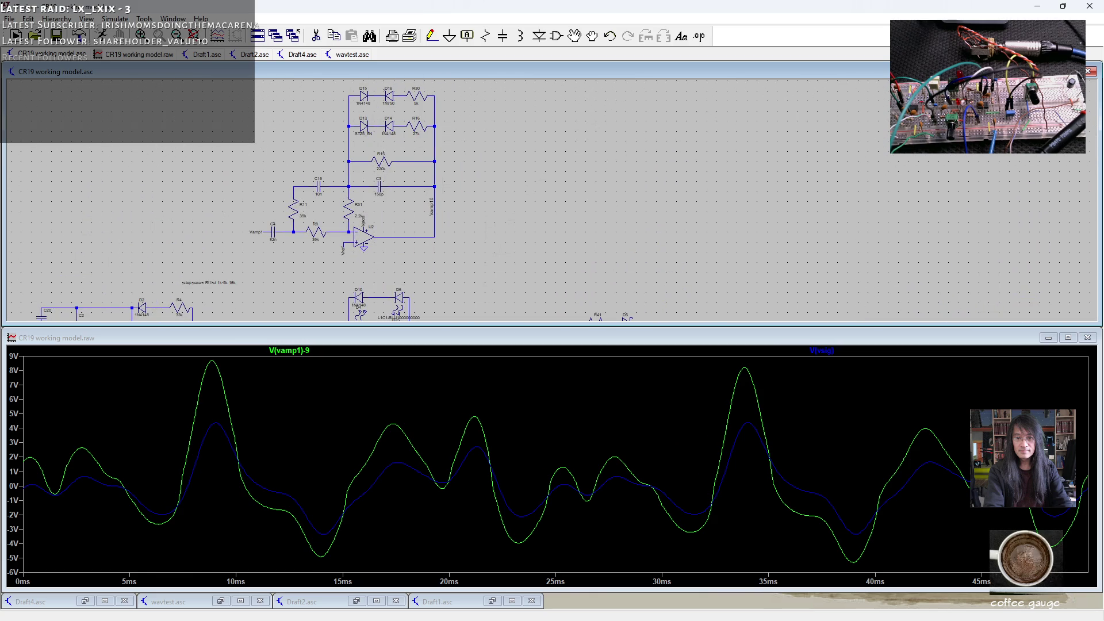
- Probe the Vamp10 net to plot V(vamp10), then open its trace expression editor
click(437, 171)
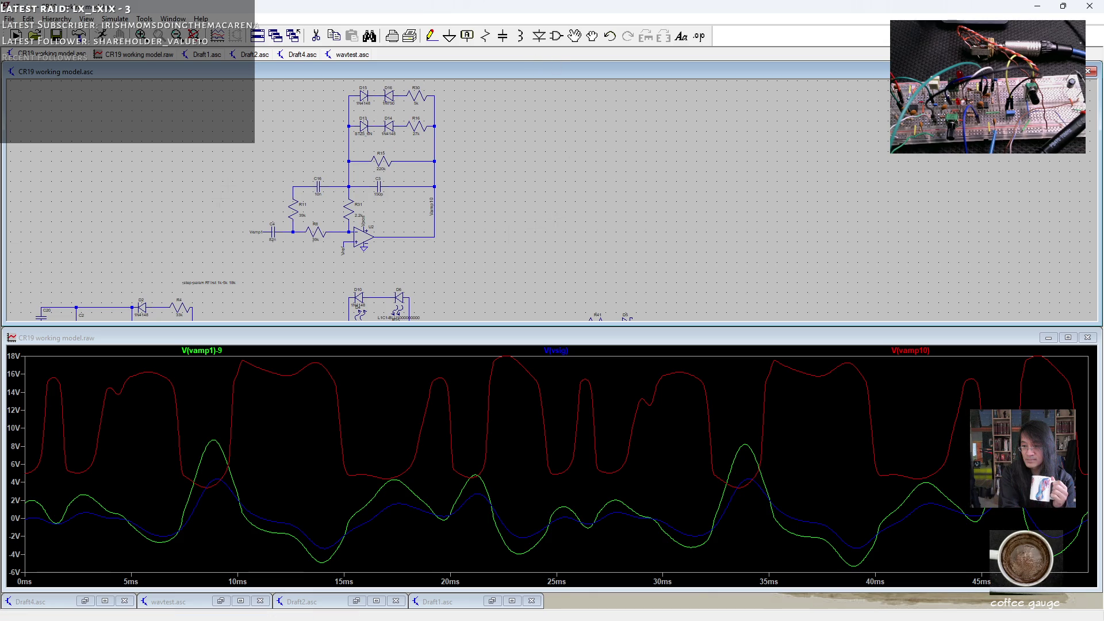
scroll(379, 201, up, 4)
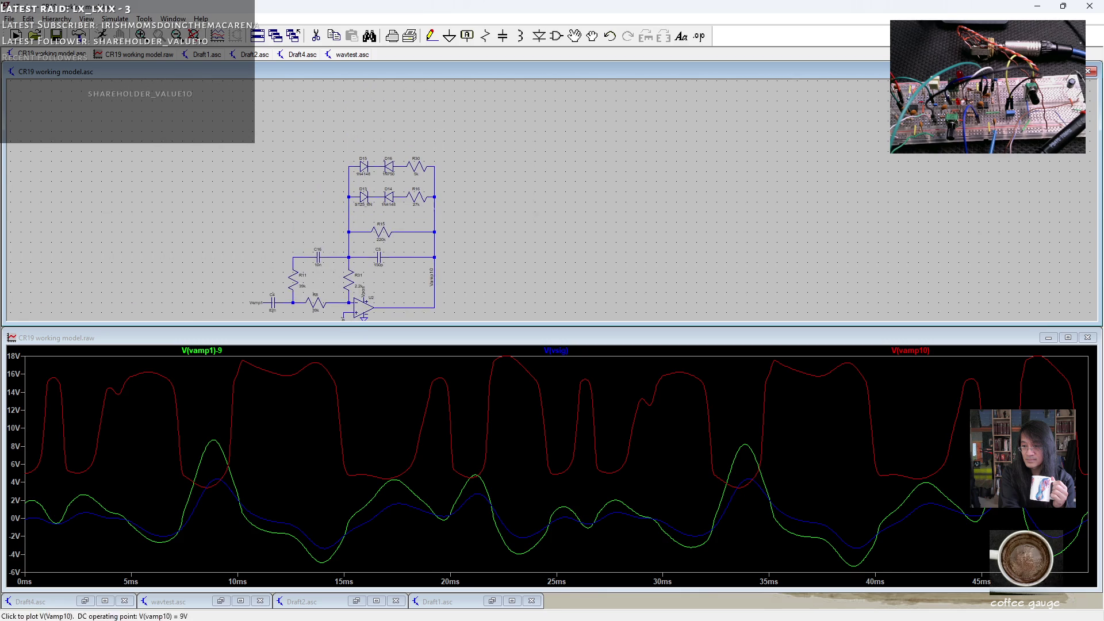
scroll(375, 180, up, 2)
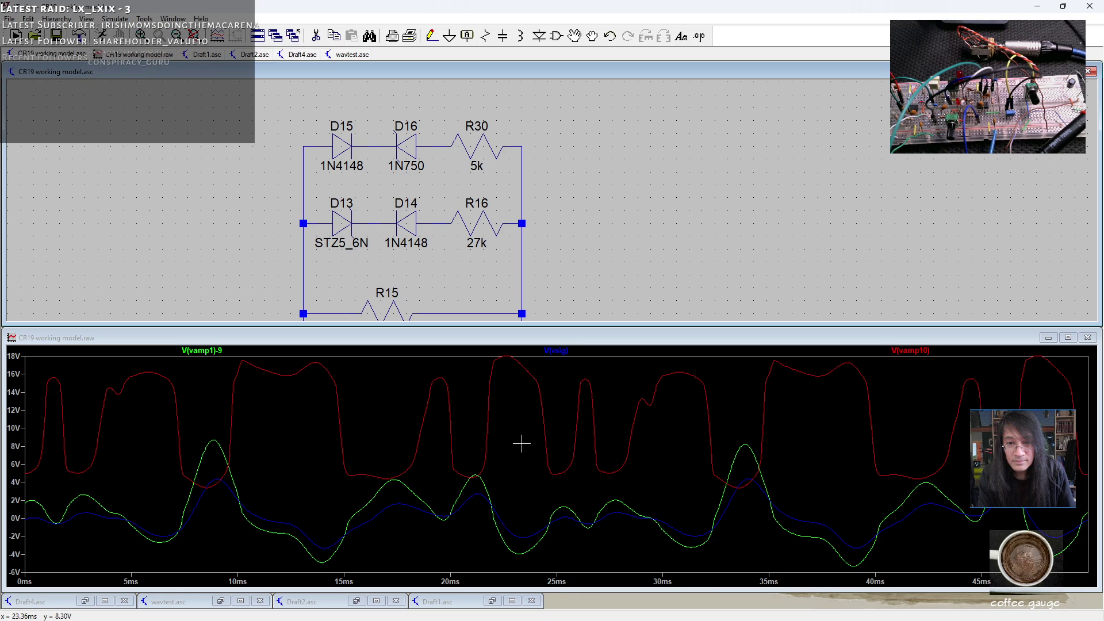
right_click(908, 351)
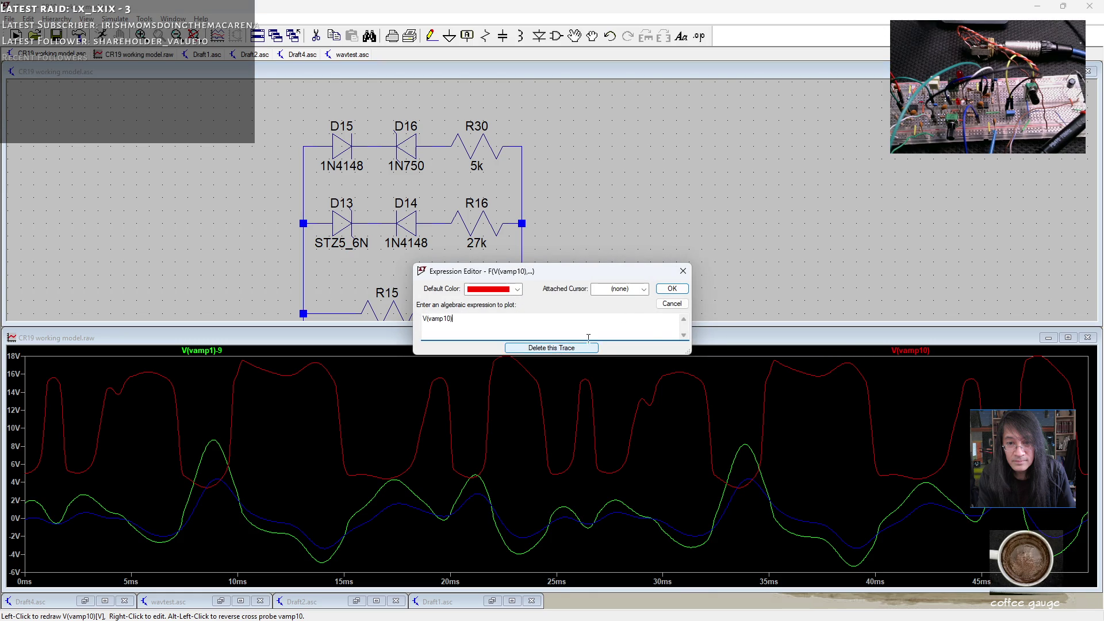
- Cancel the expression editor and open an FFT of V(vamp10) and V(vsig)
click(672, 304)
right_click(542, 436)
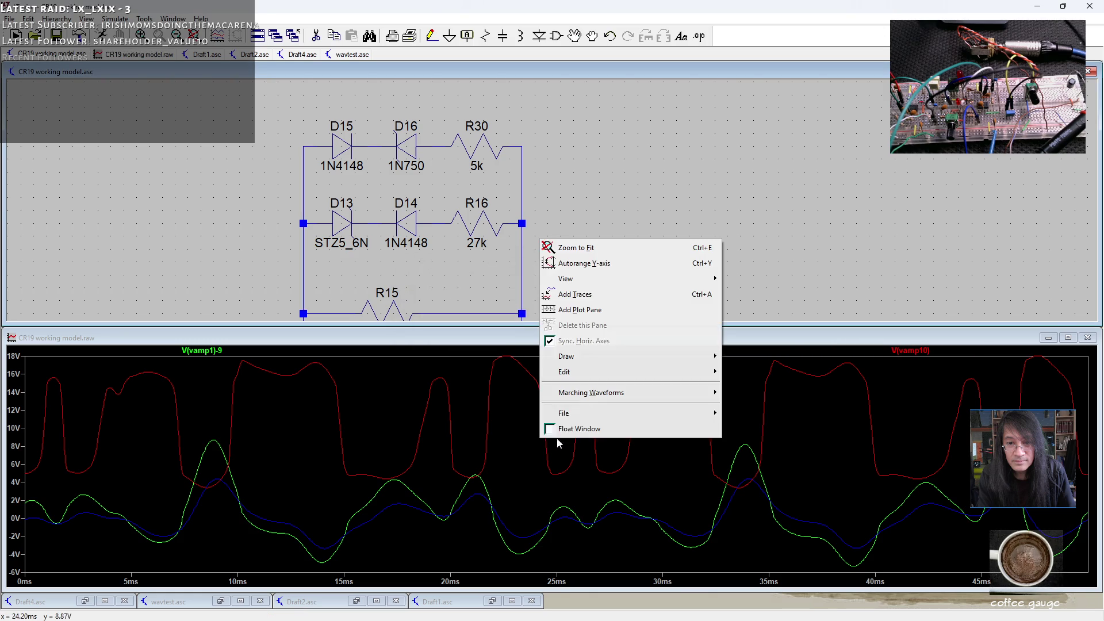
mouse_move(648, 287)
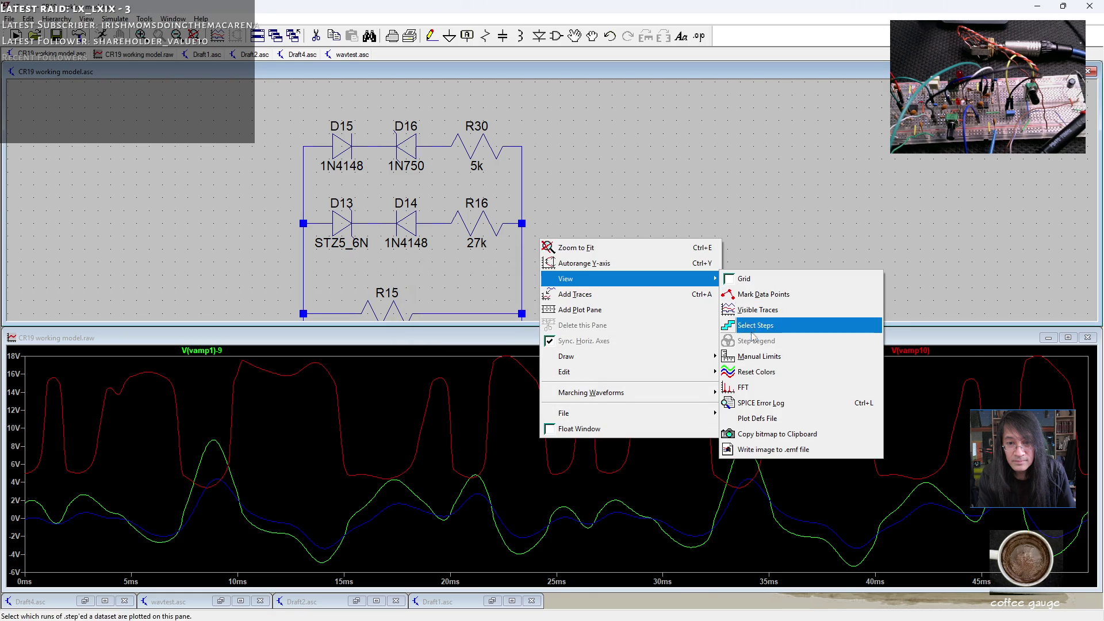
click(759, 387)
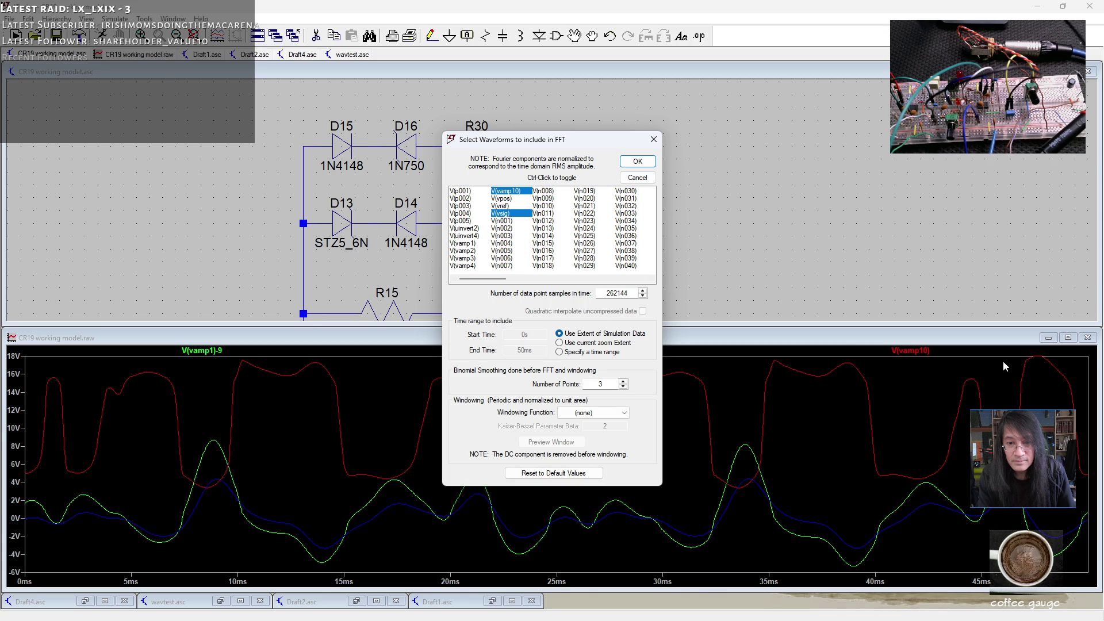
click(637, 161)
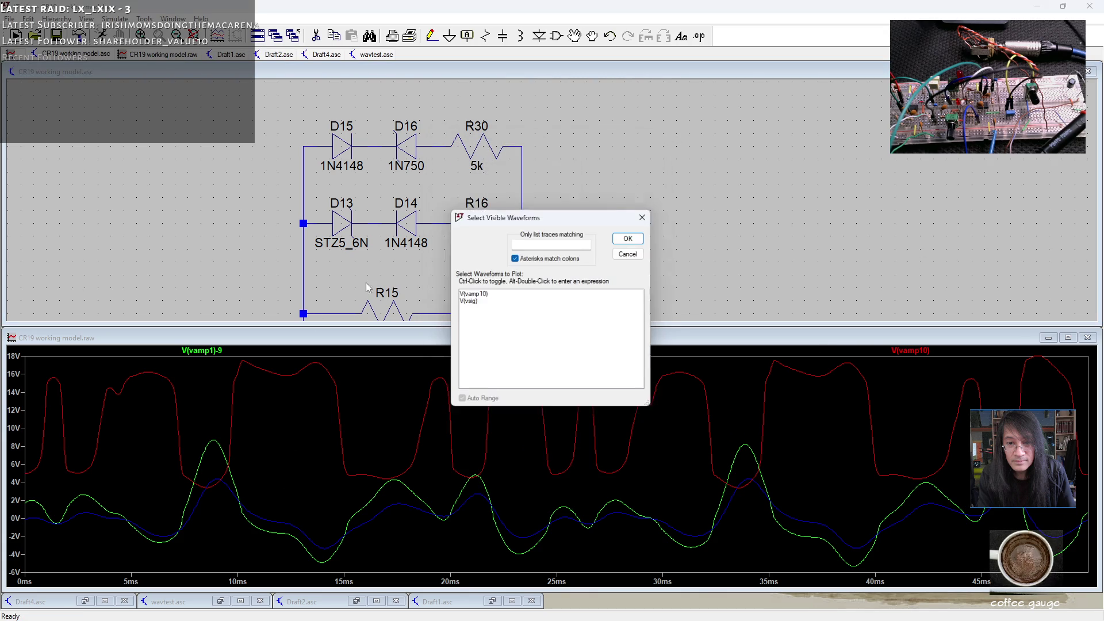
click(470, 295)
ctrl+click(468, 302)
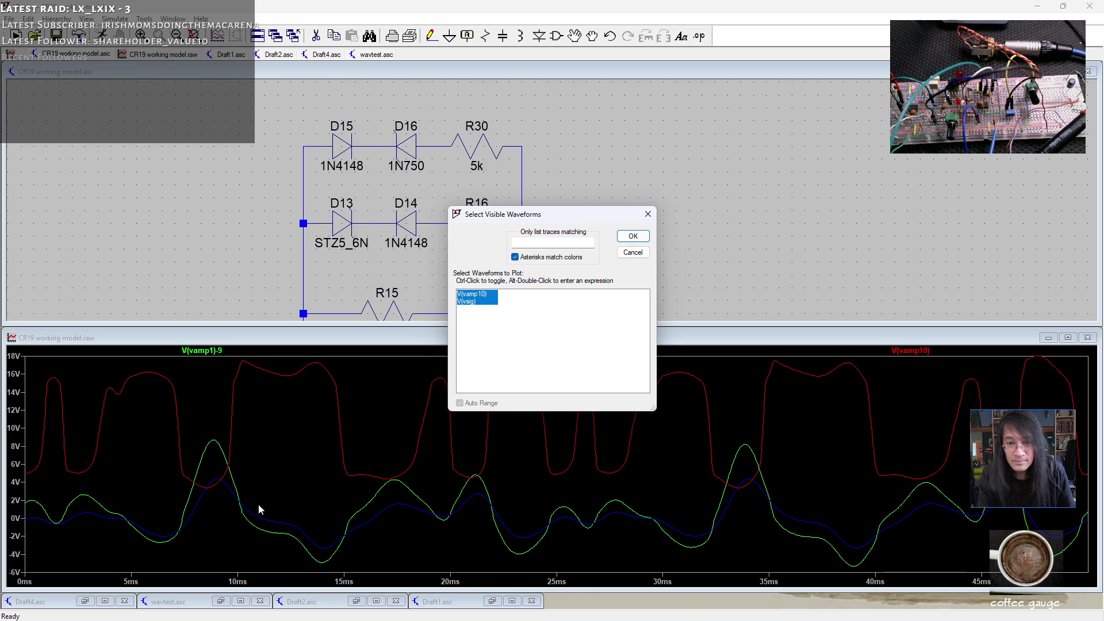
click(633, 236)
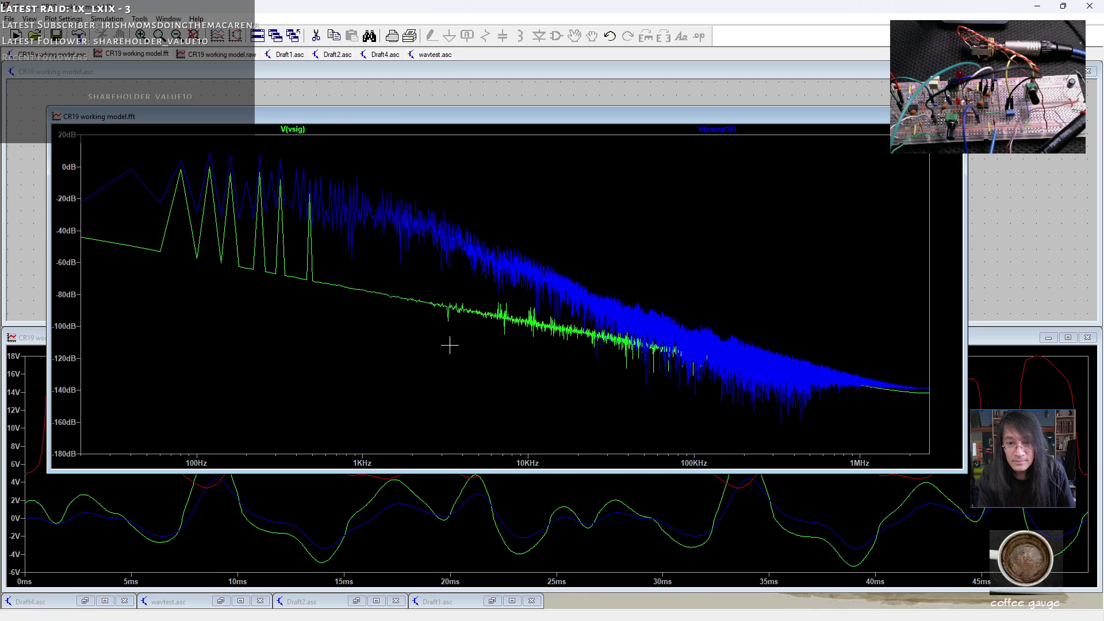
- Make the frequency axis linear, spanning 50 Hz to 1 kHz
right_click(562, 459)
click(435, 340)
double_click(470, 319)
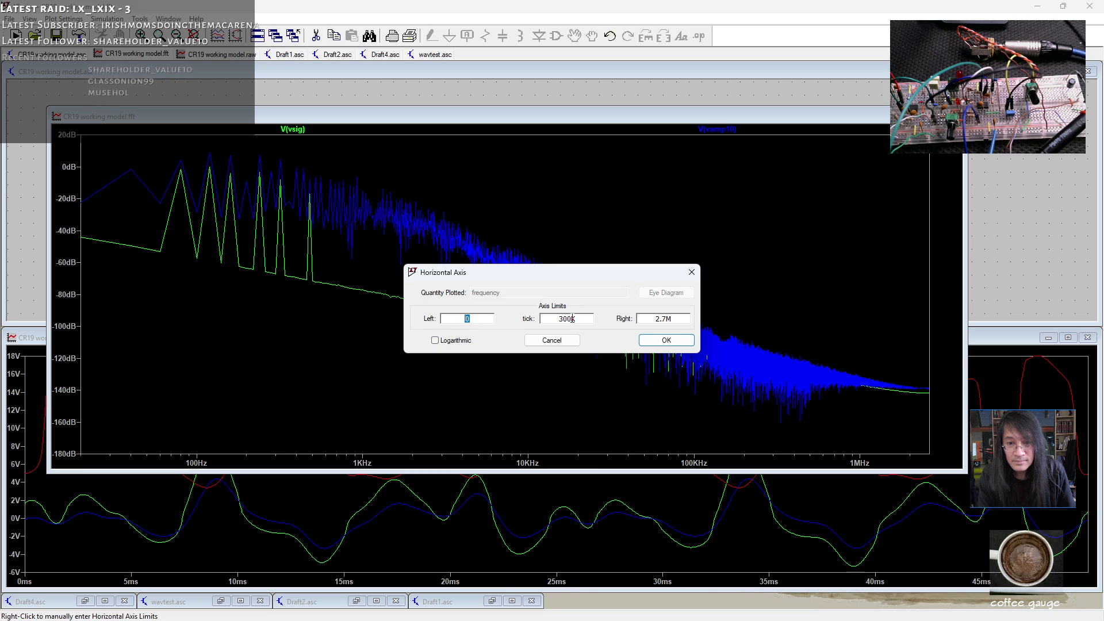
text(50)
key(Tab)
key(Tab)
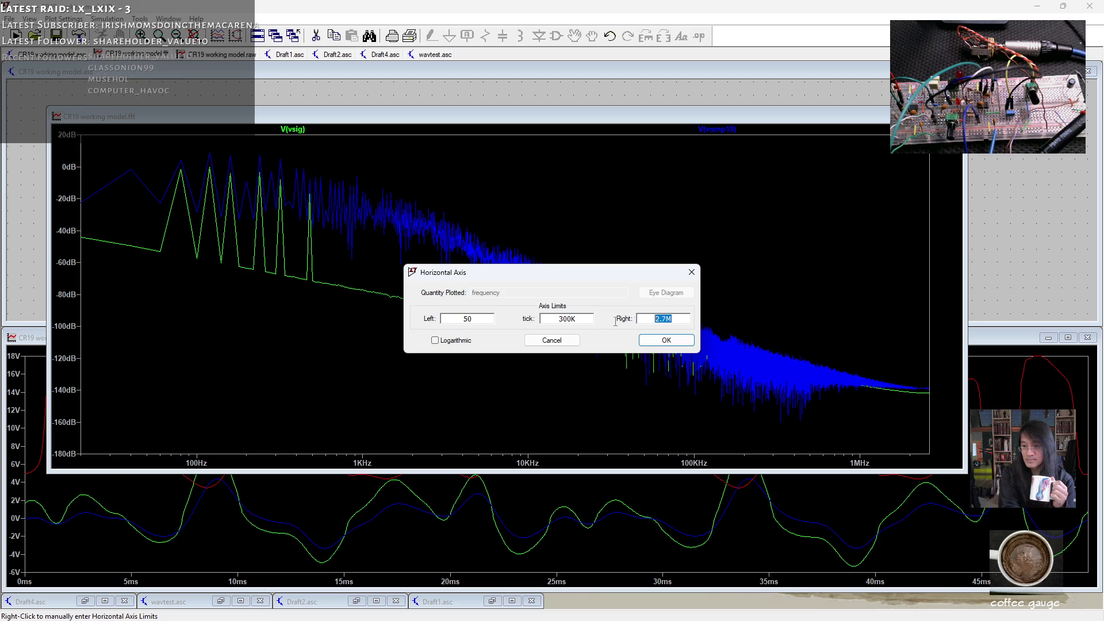
text(1k)
click(644, 345)
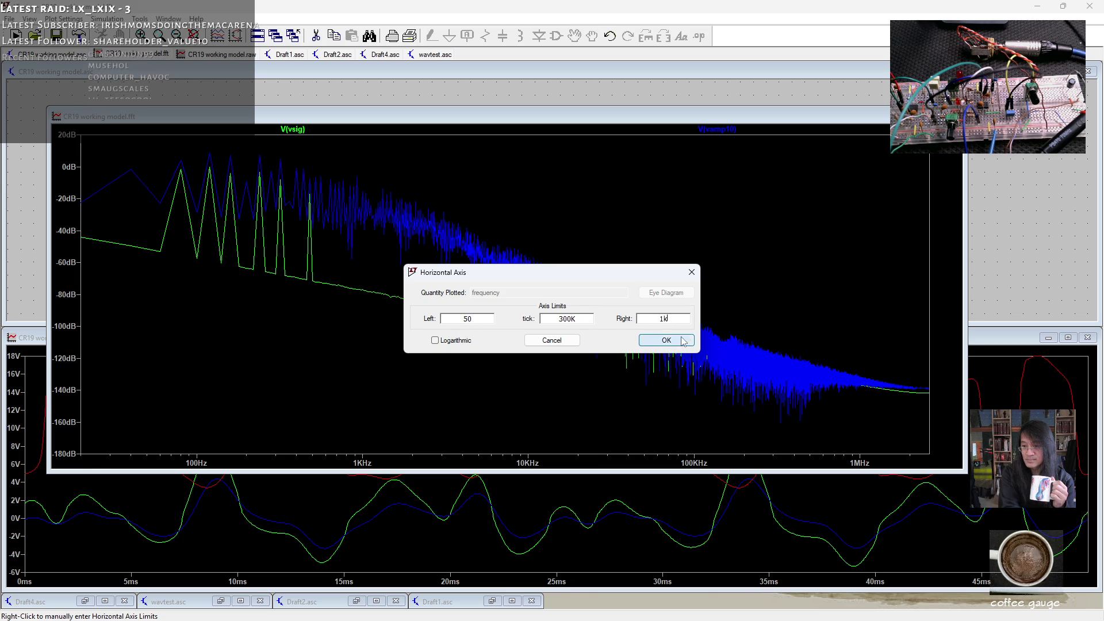
- Switch the magnitude axis to a linear volt scale
click(77, 230)
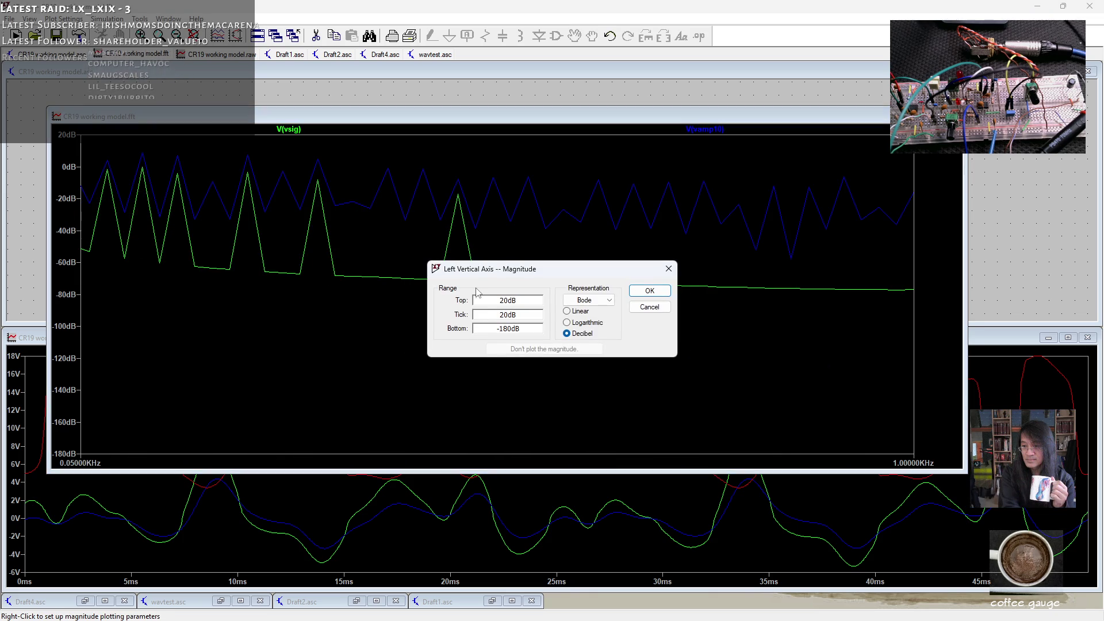
click(567, 311)
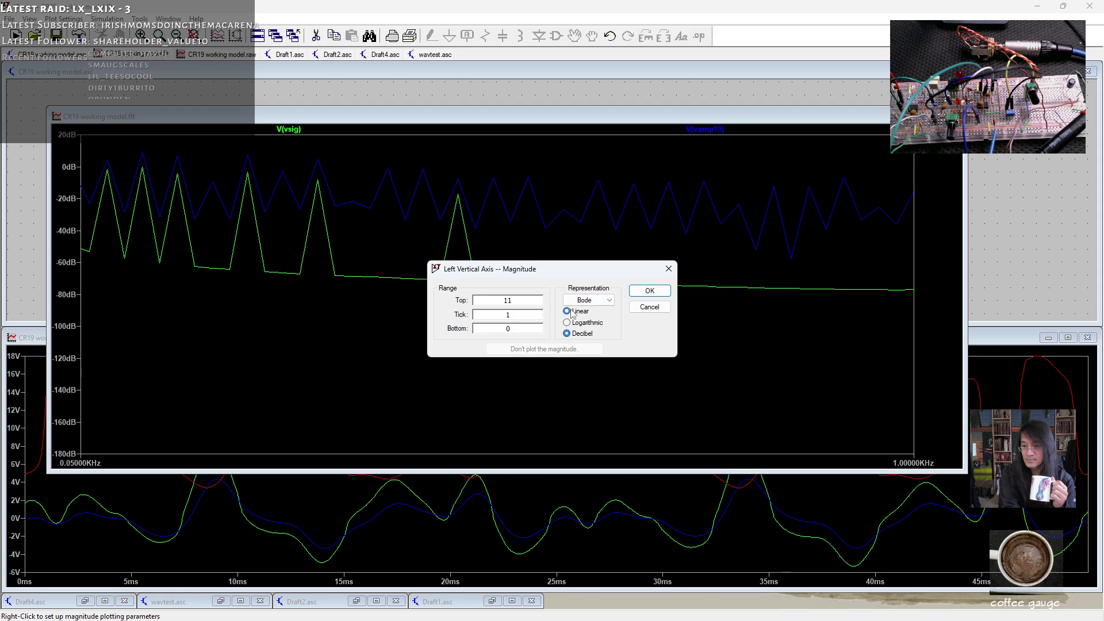
click(650, 292)
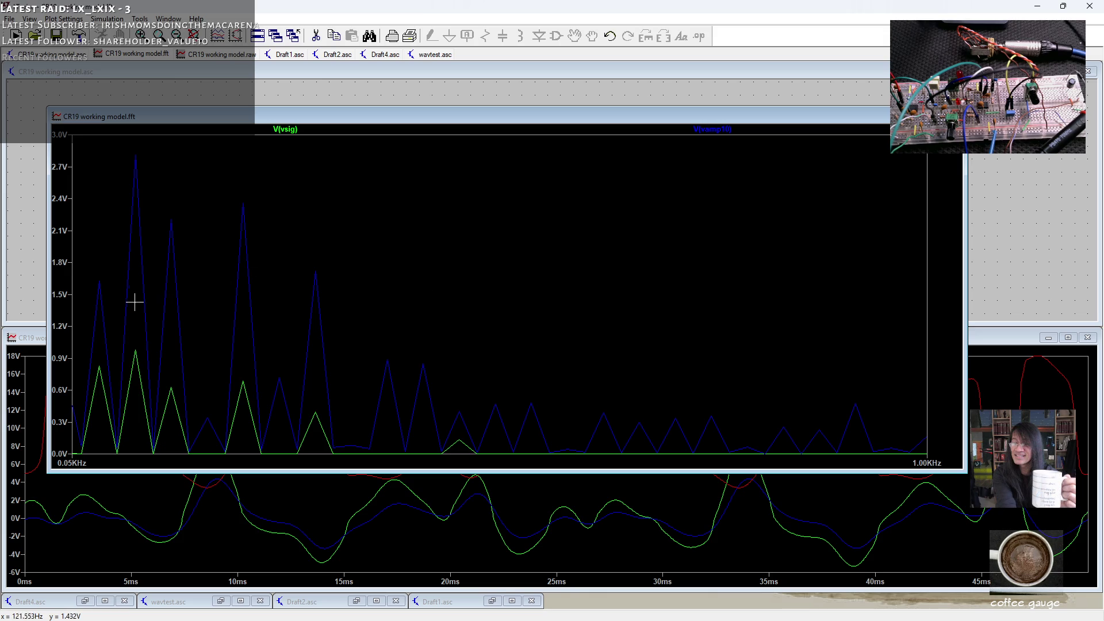
- Read V(vamp10)'s first FFT peak (about 1.62 V) with a cursor, then show the time-domain plot
mouse_move(162, 124)
mouse_down()
mouse_move(256, 115)
mouse_move(246, 114)
mouse_up()
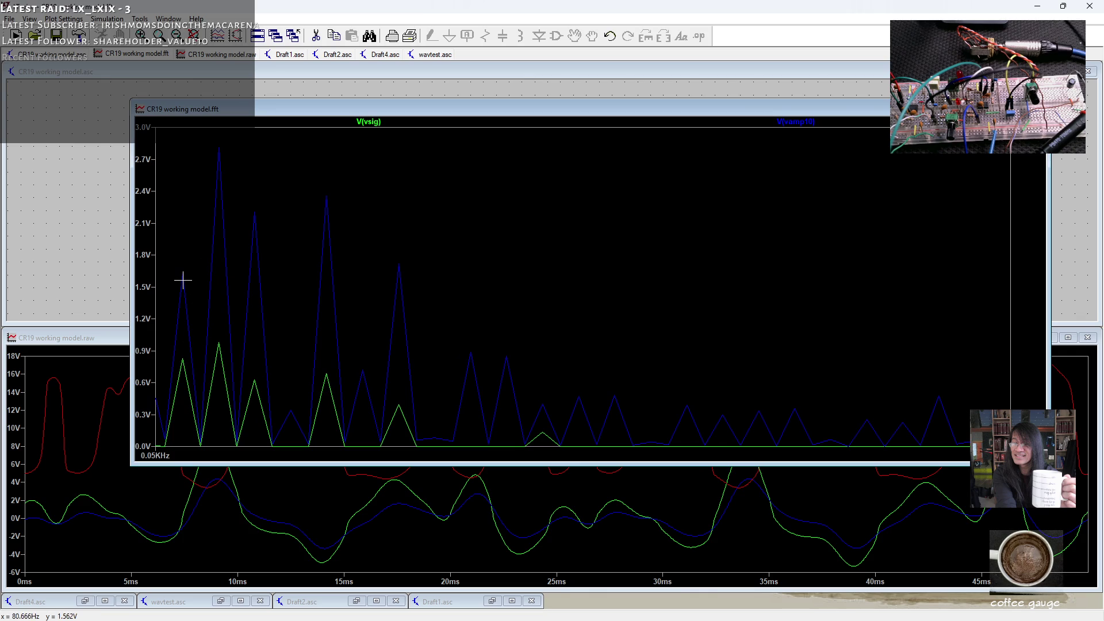
click(787, 124)
drag(575, 402, 372, 371)
click(185, 277)
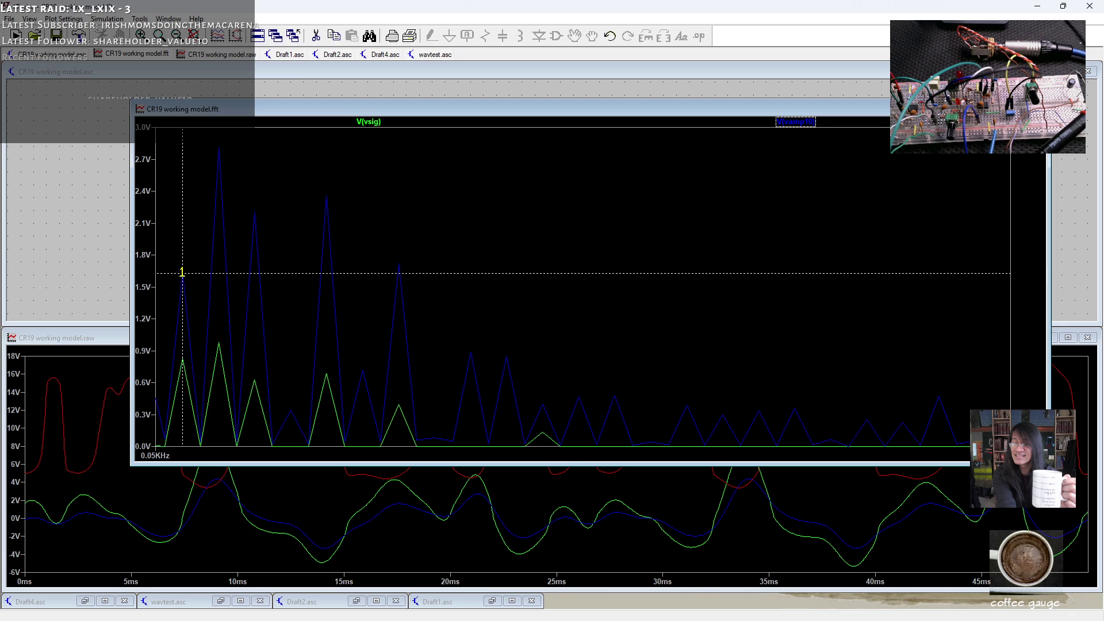
drag(13, 427, 392, 377)
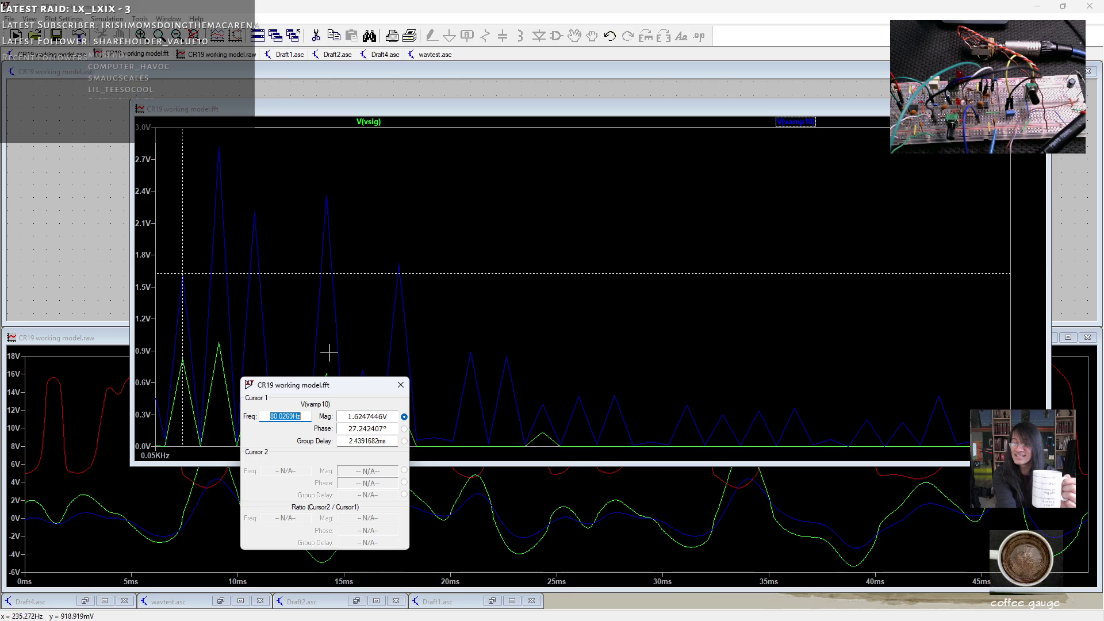
click(400, 385)
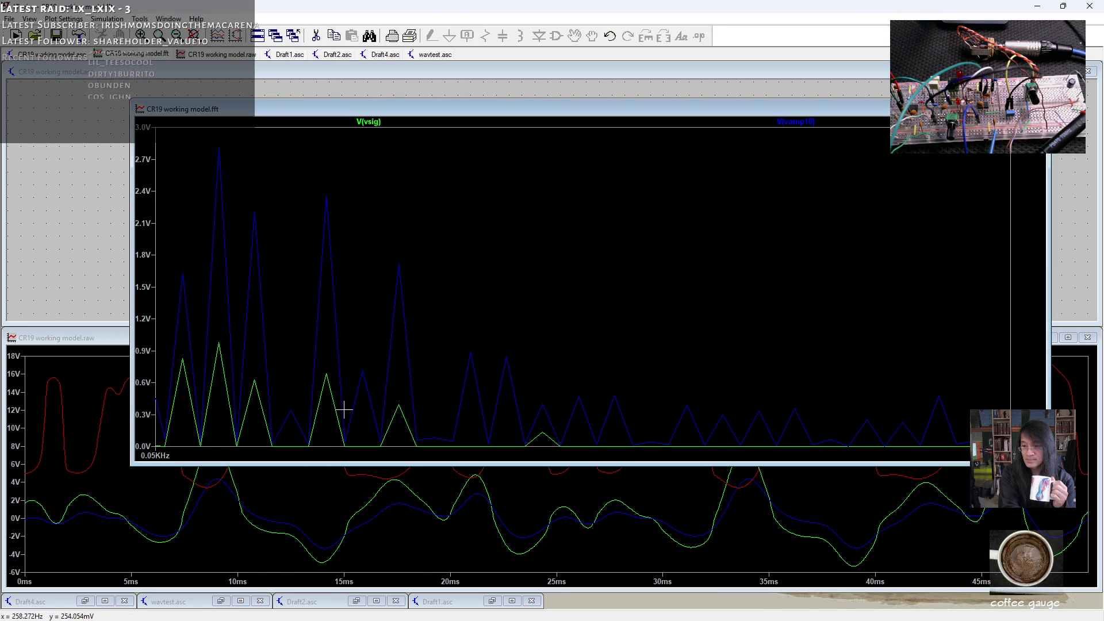
click(87, 340)
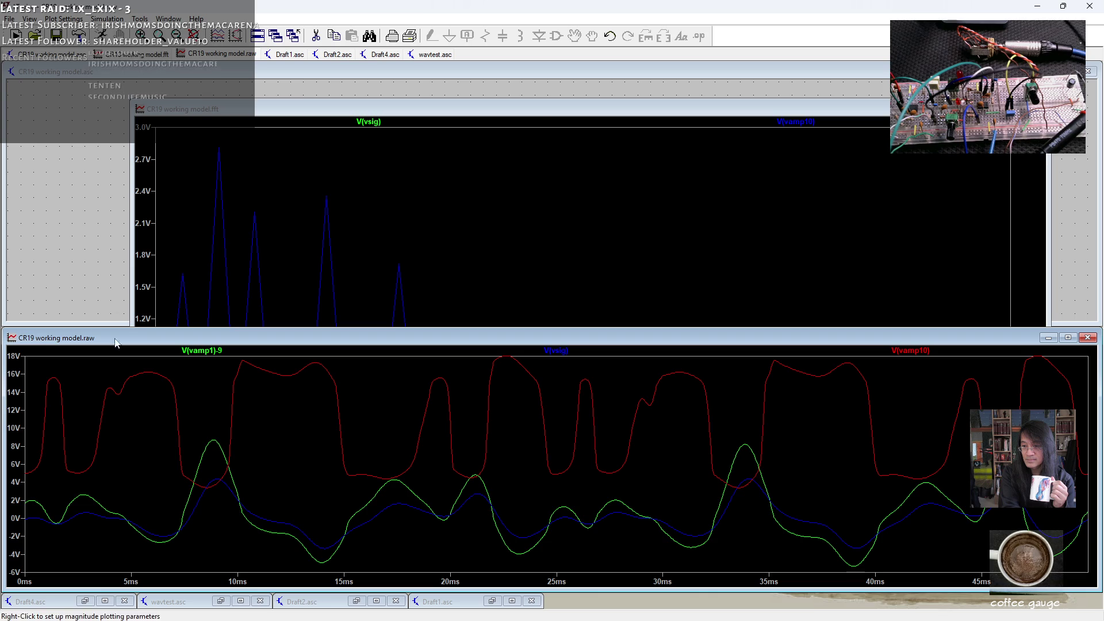
- Maximize the schematic and pan to the V11–V19 power-chord and V16–V17 10th-fret A source stacks
click(371, 80)
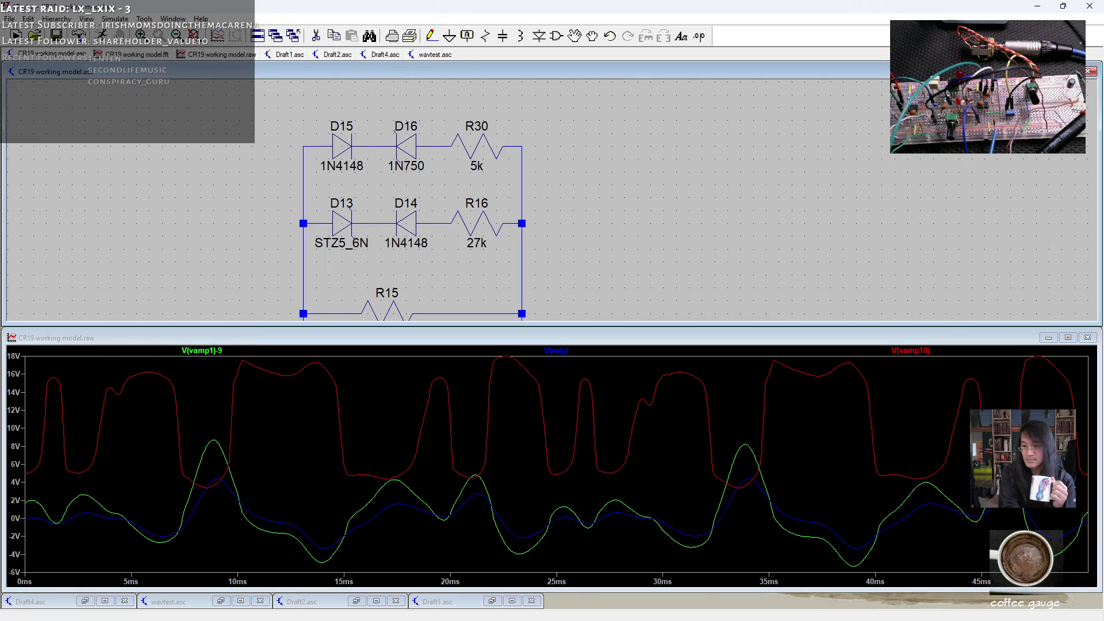
double_click(371, 72)
drag(65, 598, 295, 380)
scroll(446, 364, down, 2)
mouse_move(445, 364)
mouse_down()
mouse_move(509, 152)
mouse_move(560, 99)
mouse_up()
mouse_move(403, 460)
mouse_down()
mouse_move(743, 306)
mouse_move(780, 250)
mouse_move(598, 158)
mouse_up()
mouse_move(517, 345)
mouse_down()
mouse_move(484, 324)
mouse_move(463, 290)
mouse_move(454, 228)
mouse_up()
scroll(352, 300, up, 2)
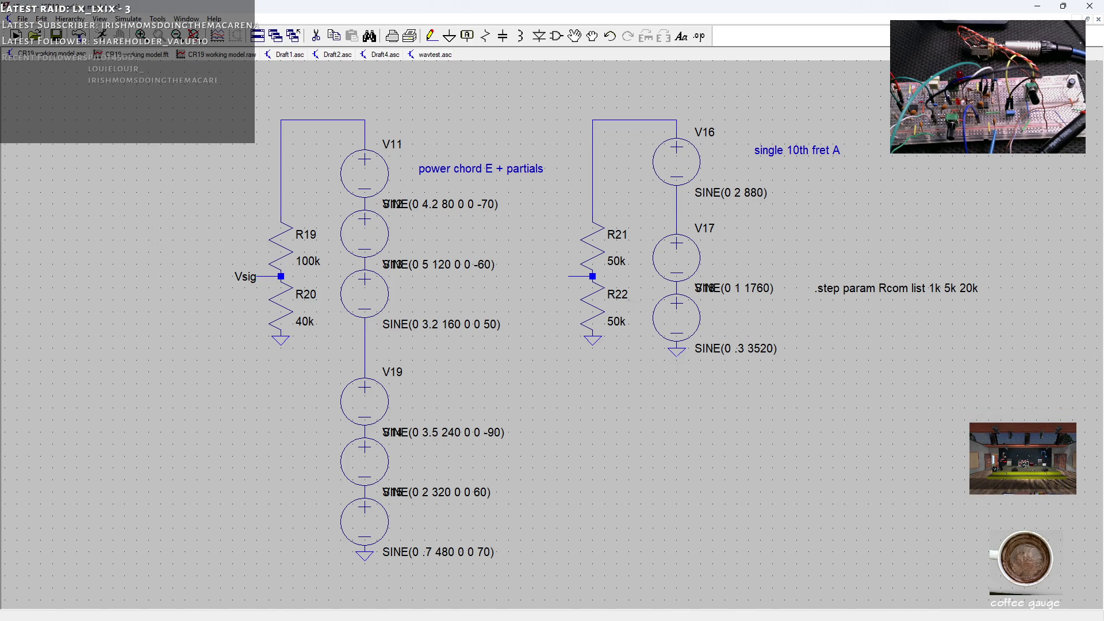
scroll(677, 360, down, 2)
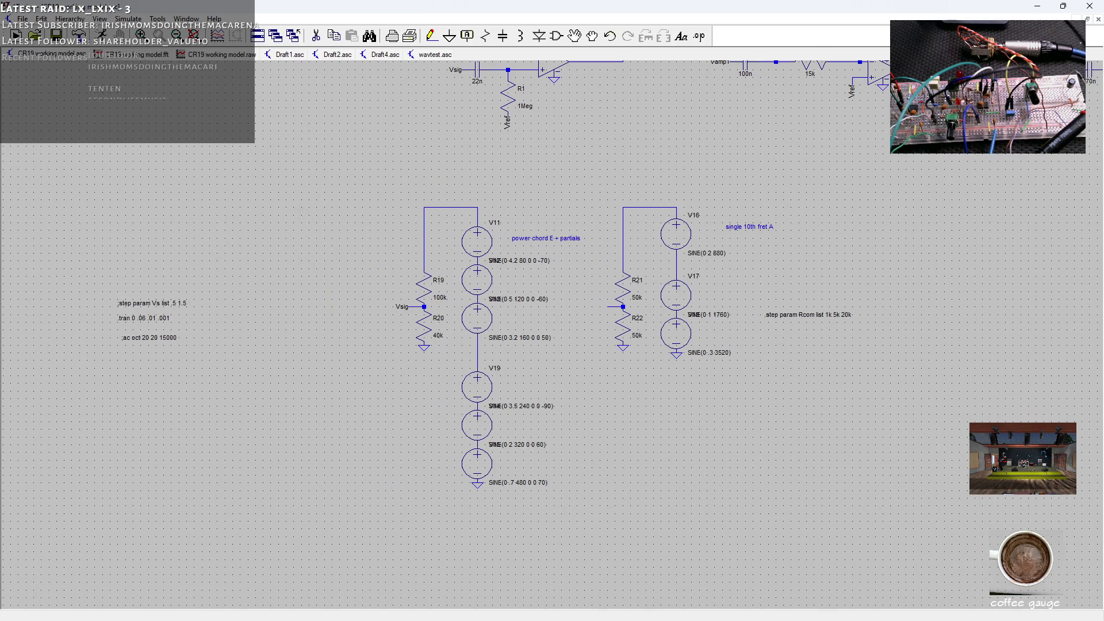
- Place a new voltage source V3 to the left of the source stacks
click(557, 36)
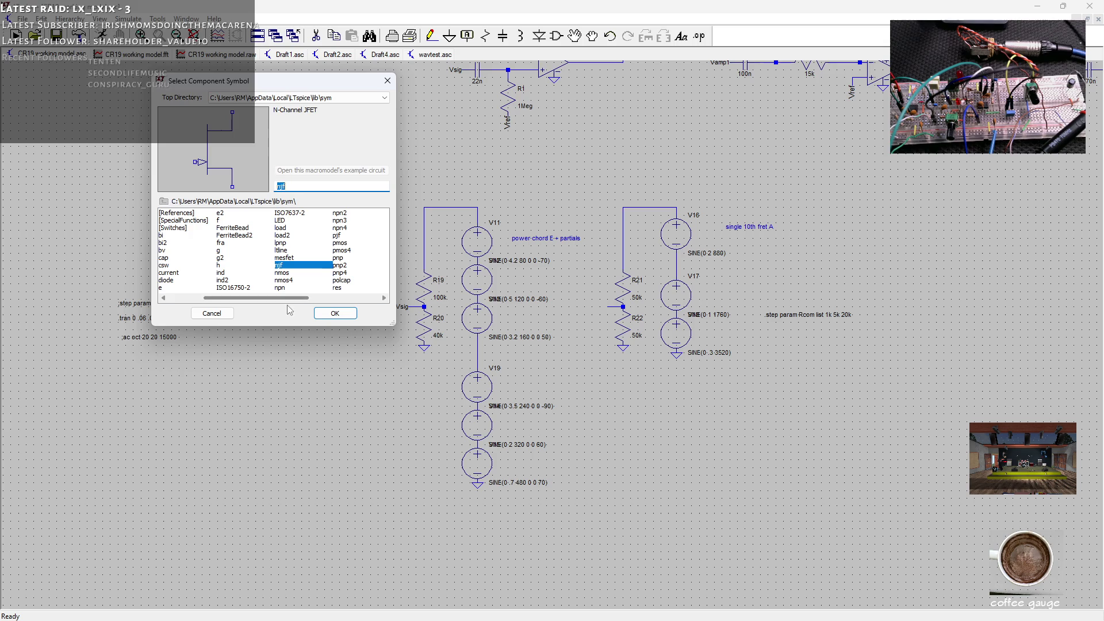
drag(306, 300, 366, 299)
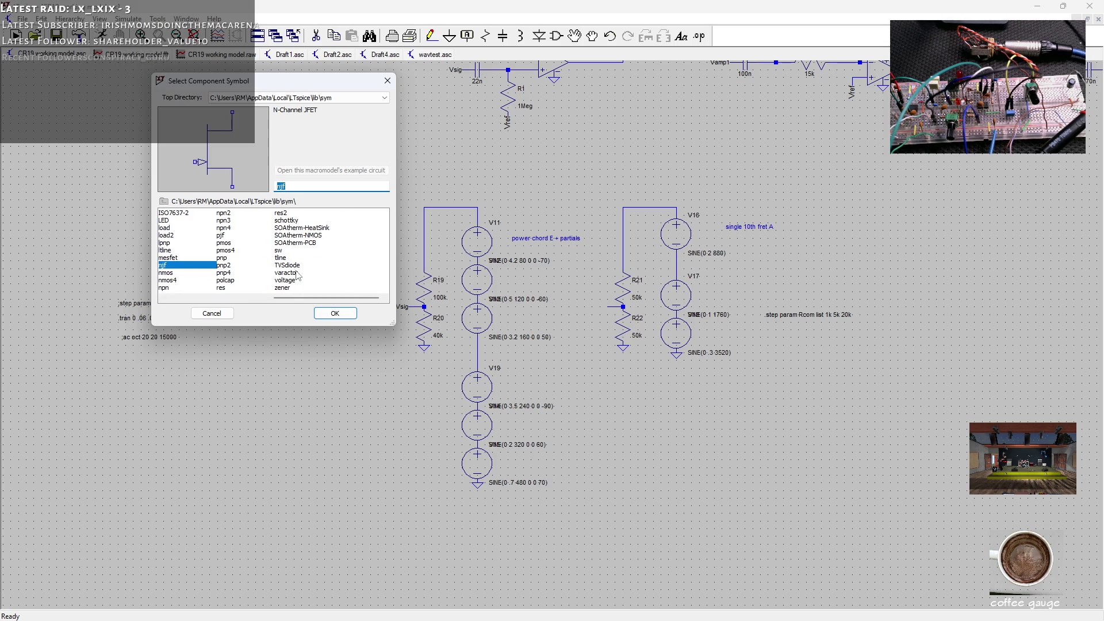
click(297, 281)
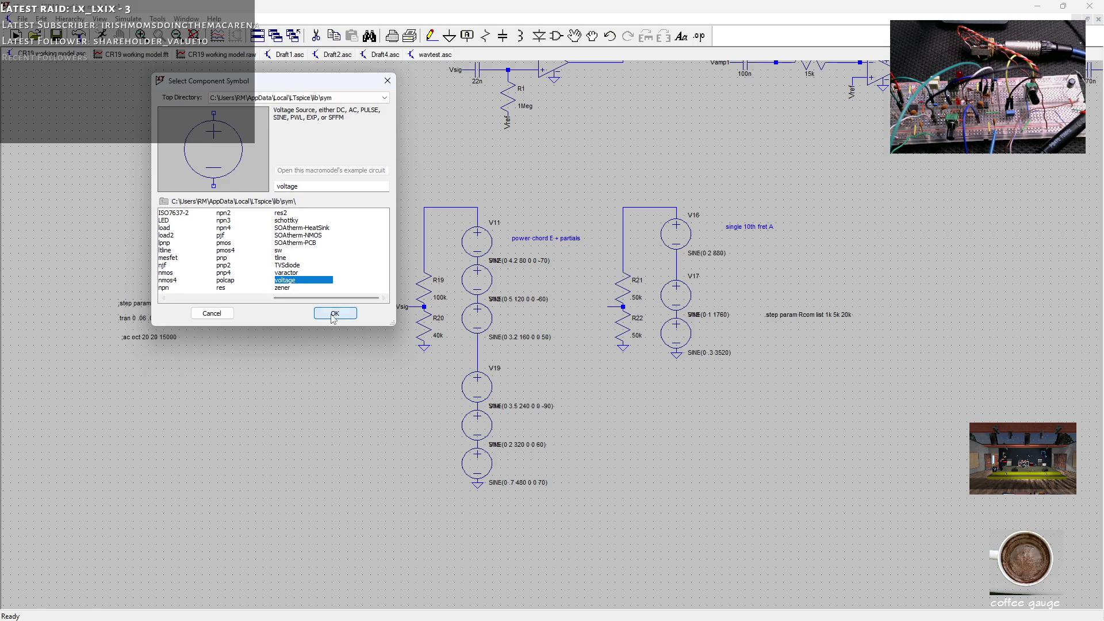
click(335, 312)
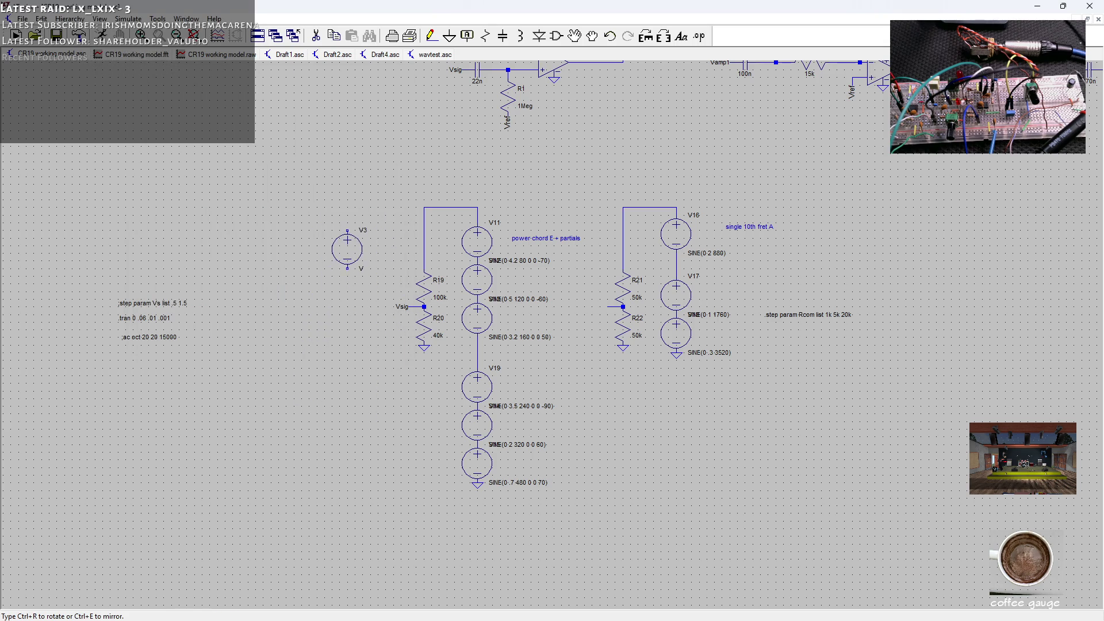
click(346, 226)
key(Escape)
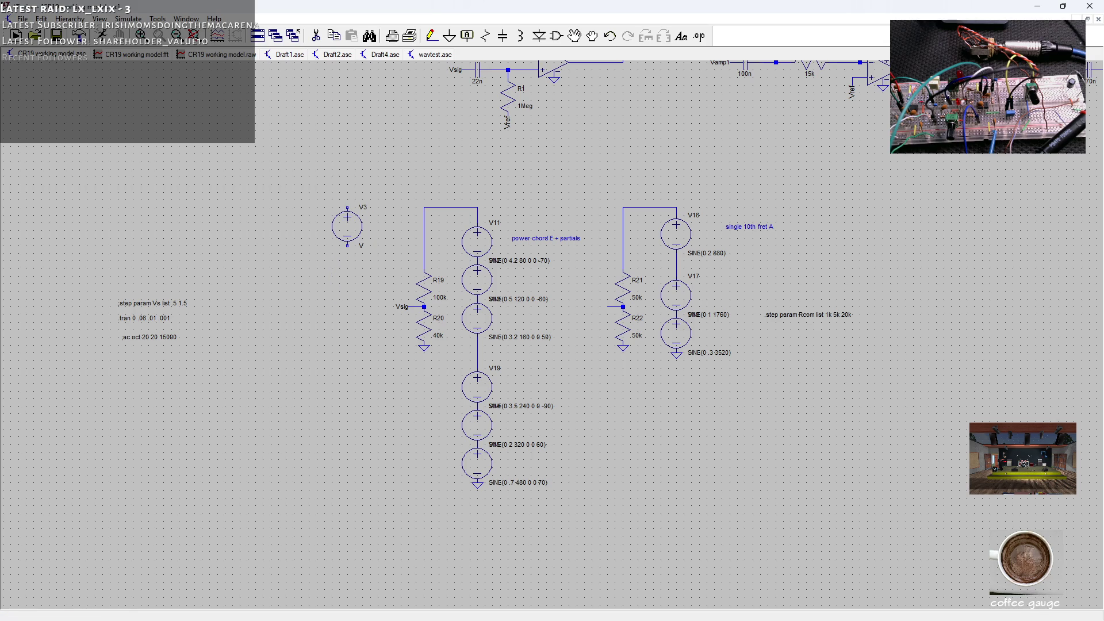
- Ground V3's bottom, remove the stray ground, wire it upward, and open its settings
click(451, 37)
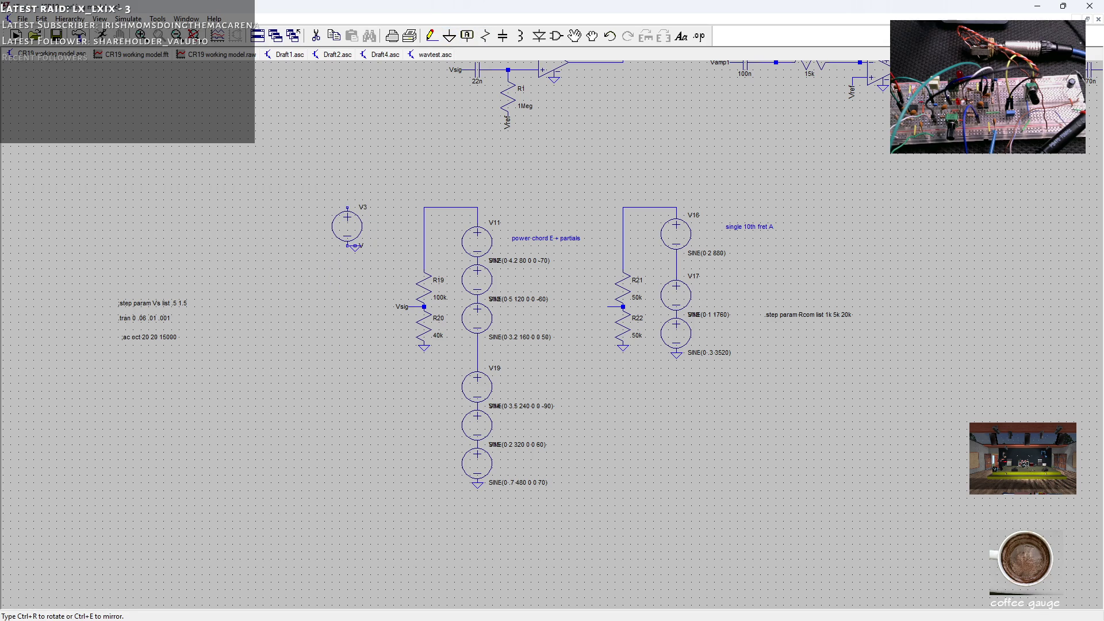
click(286, 244)
key(Escape)
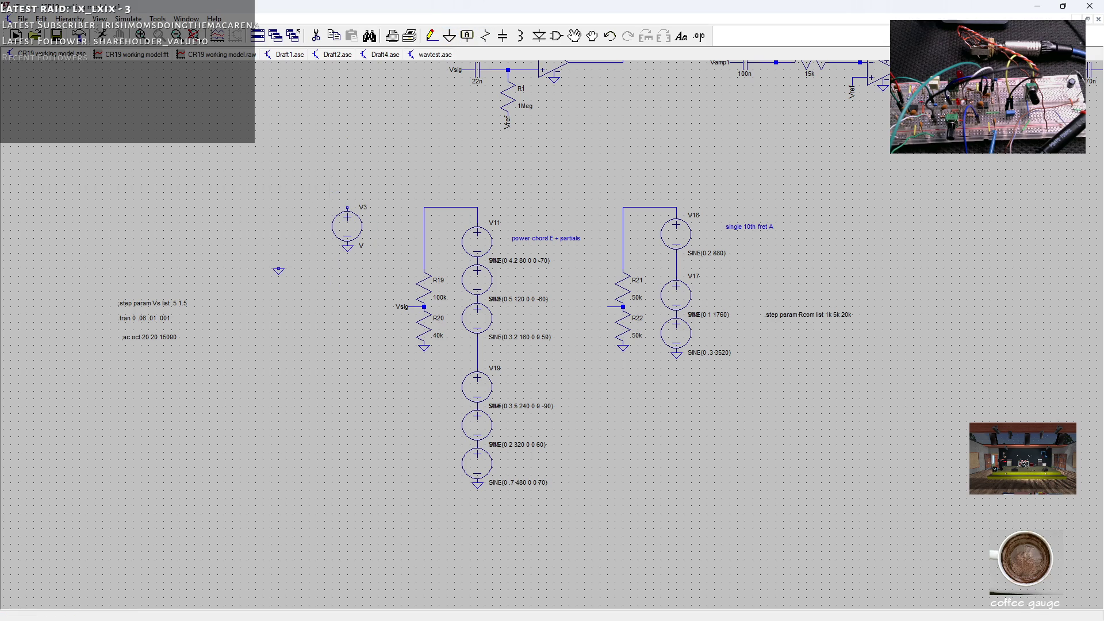
click(278, 270)
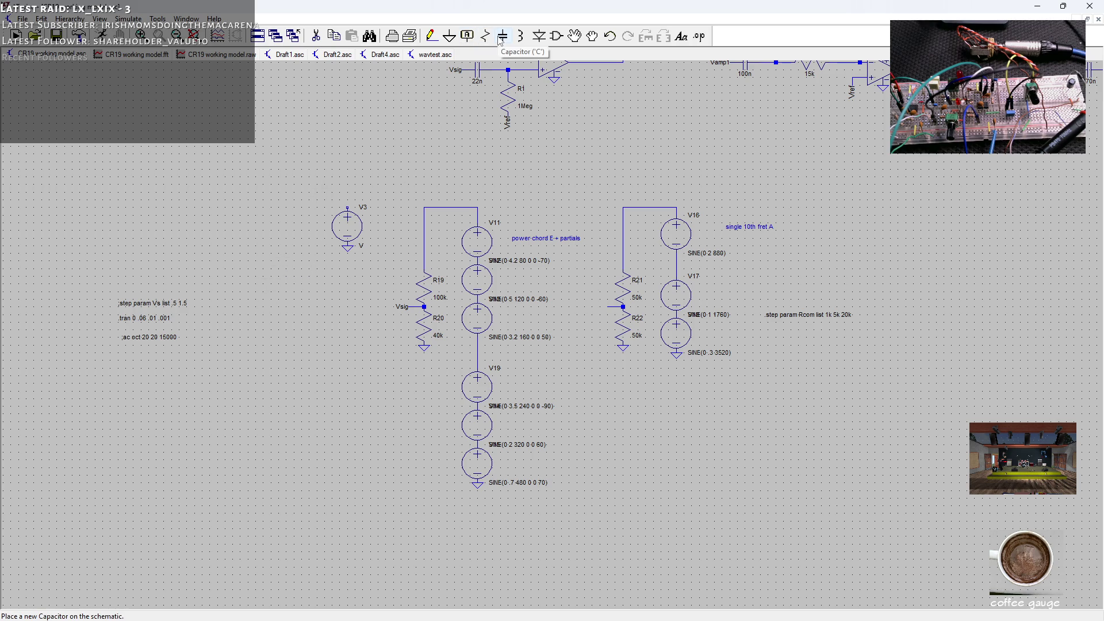
click(431, 36)
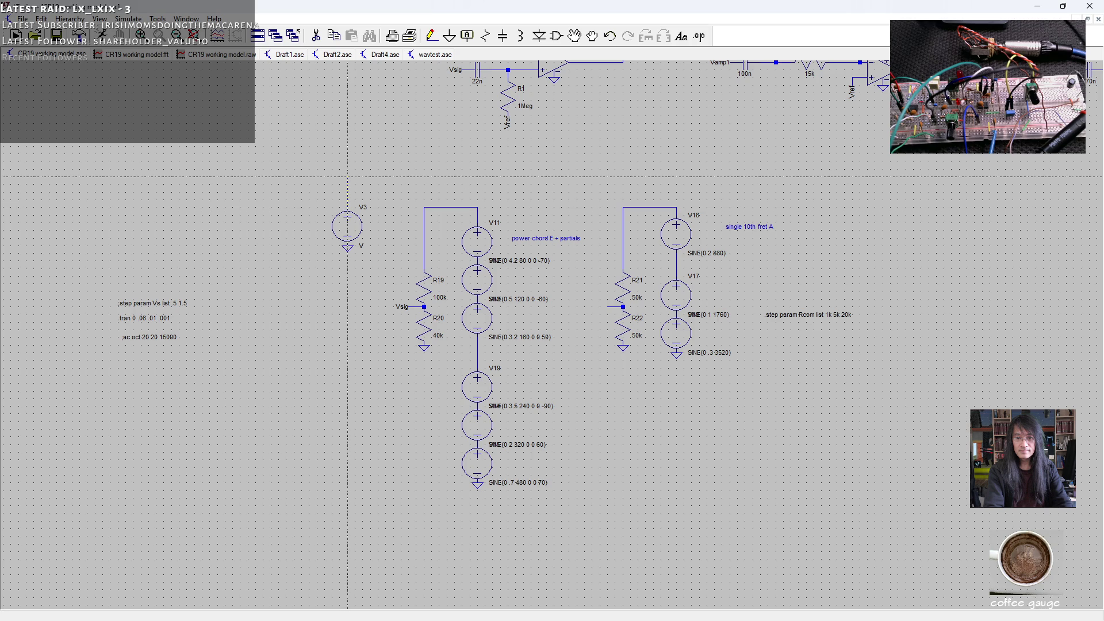
right_click(364, 233)
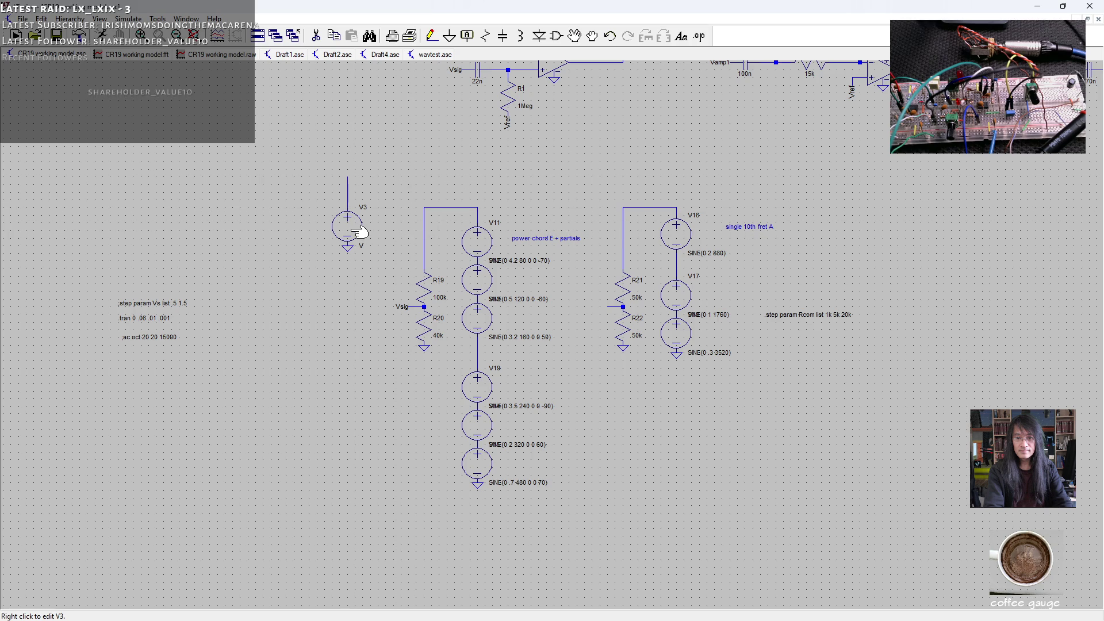
right_click(352, 235)
mouse_move(569, 283)
mouse_down()
mouse_move(302, 382)
mouse_move(302, 405)
mouse_up()
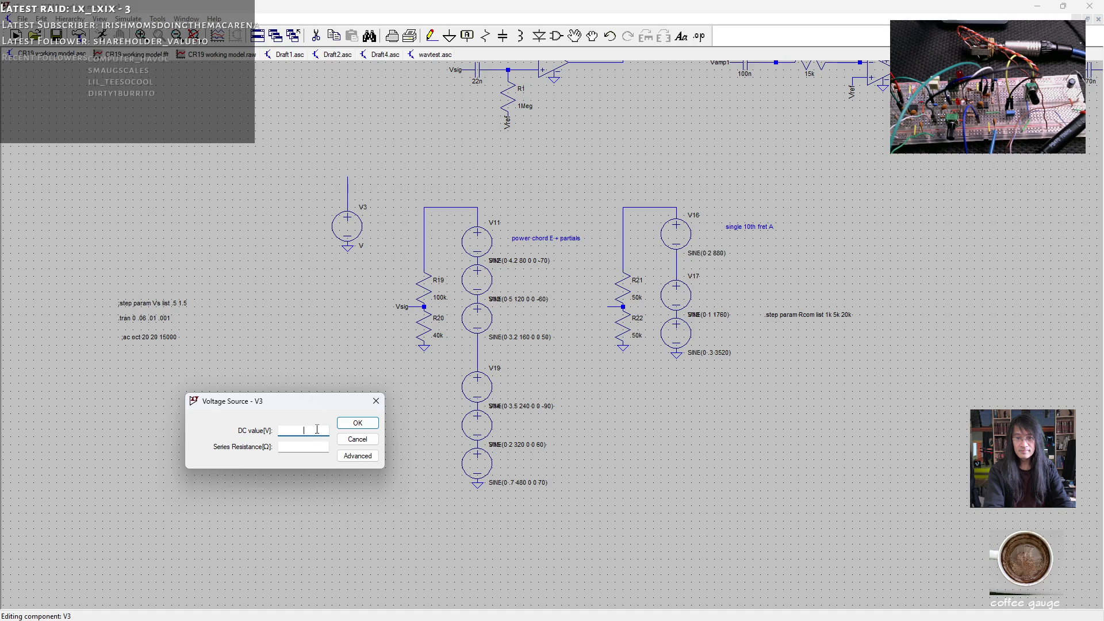
- Make V3 a SINE source with 2 V amplitude and 400 Hz frequency
click(355, 456)
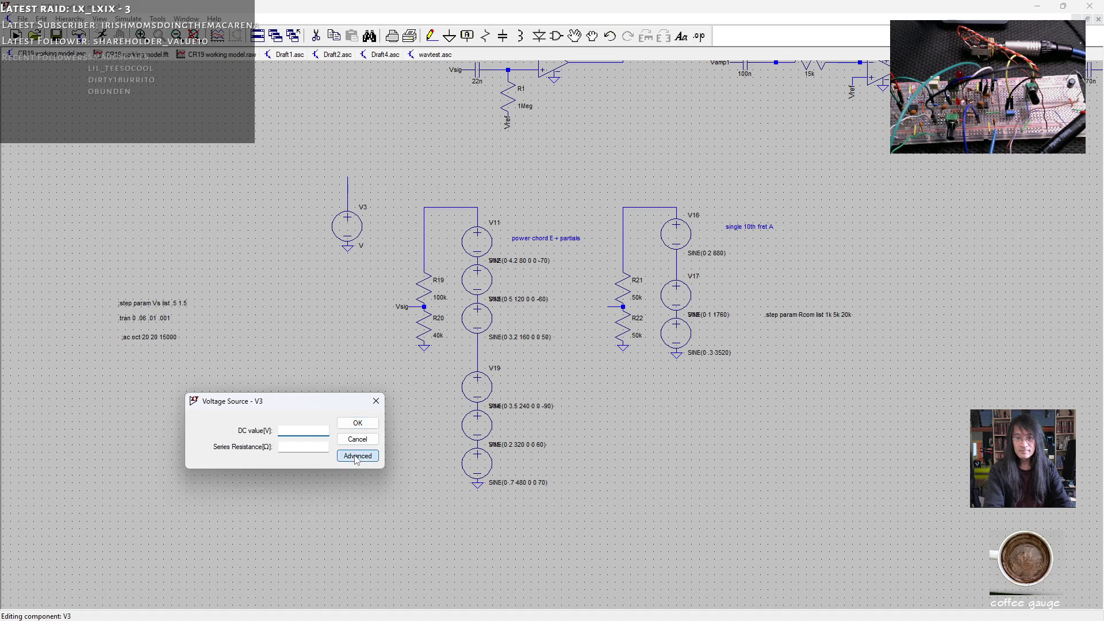
click(129, 355)
text(2)
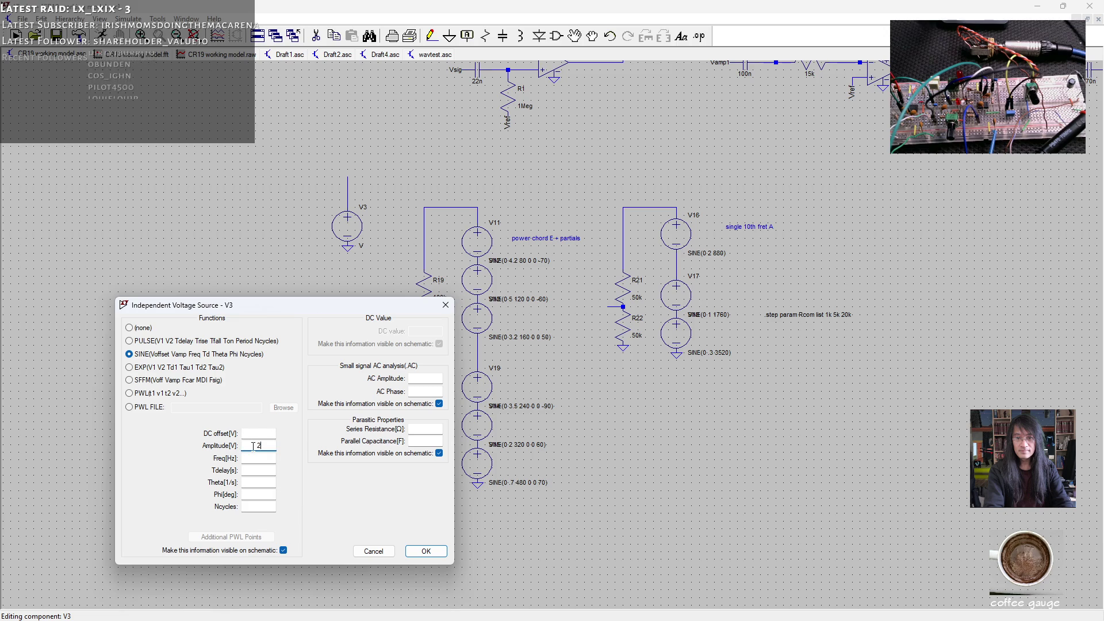
text(00)
click(438, 549)
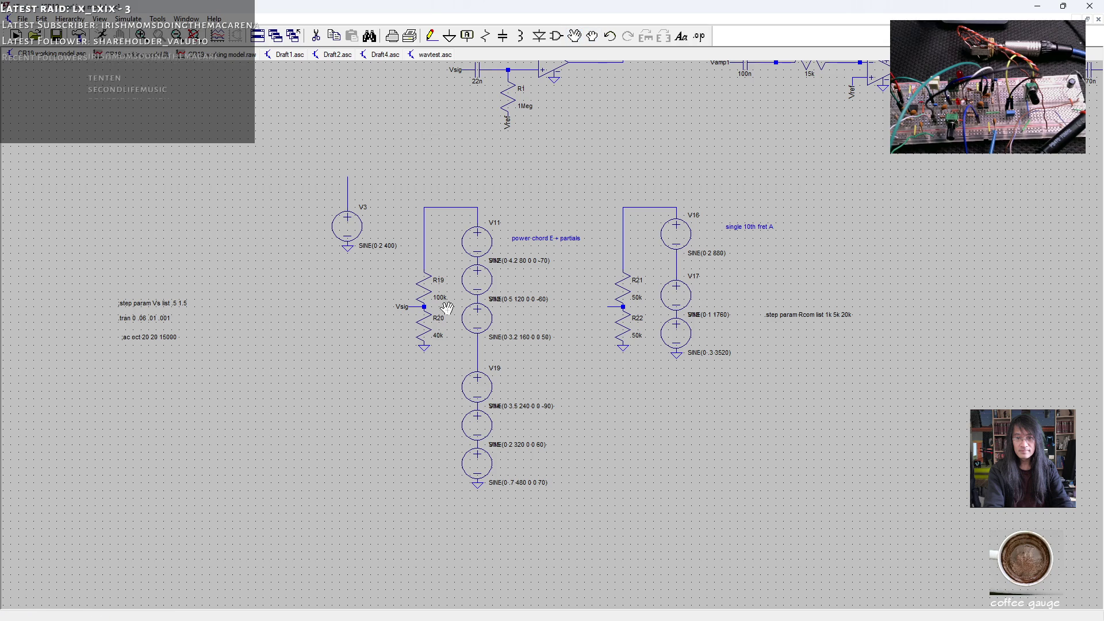
- Attach the rotated Vsig label to V3's wire and rerun the simulation
click(401, 306)
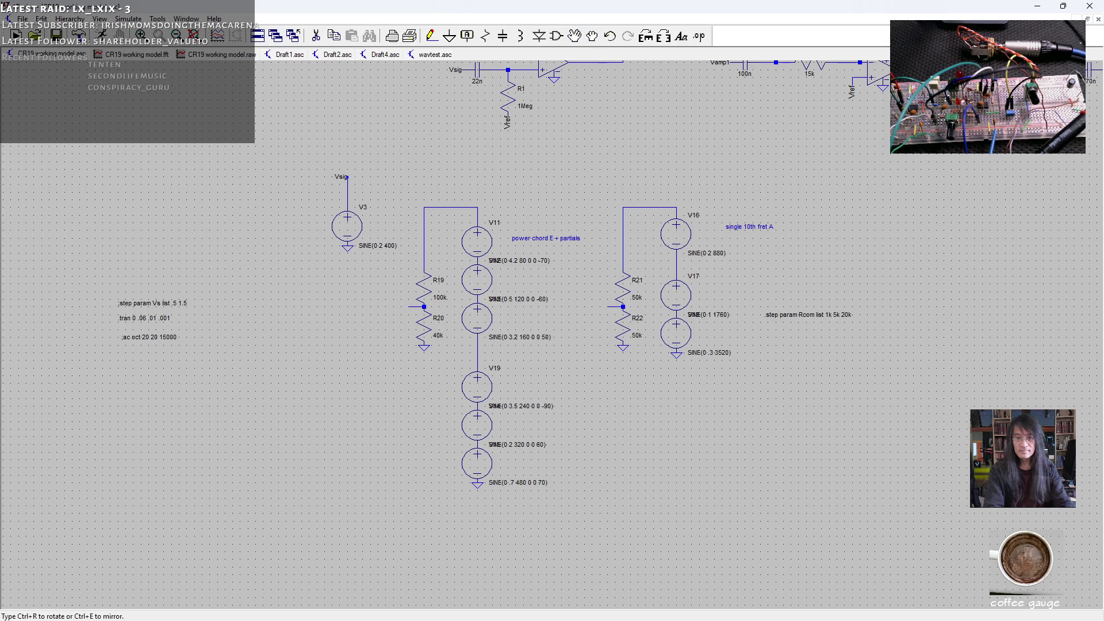
key(ctrl+r)
click(335, 176)
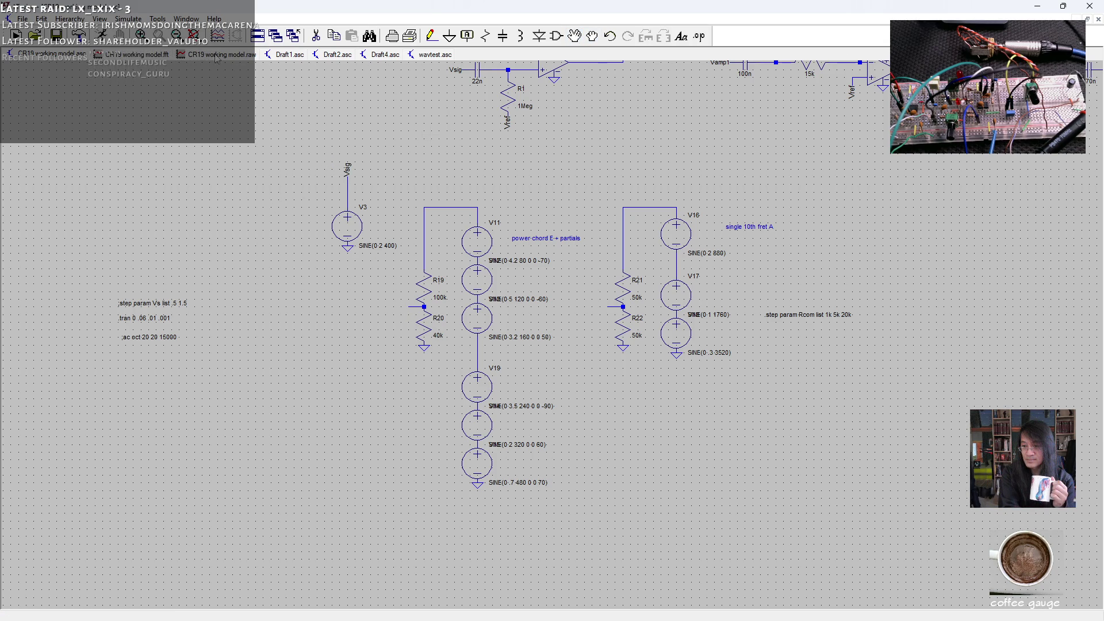
click(102, 34)
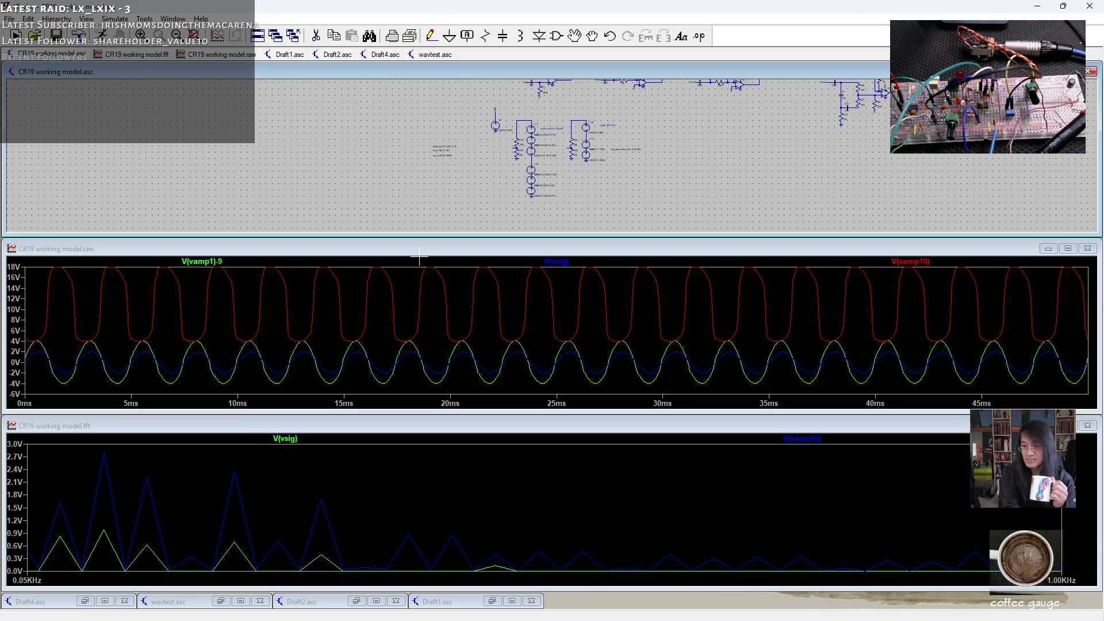
click(1088, 425)
- Stretch the waveform window down to the screen bottom and bring up source V3's settings
drag(549, 414, 548, 601)
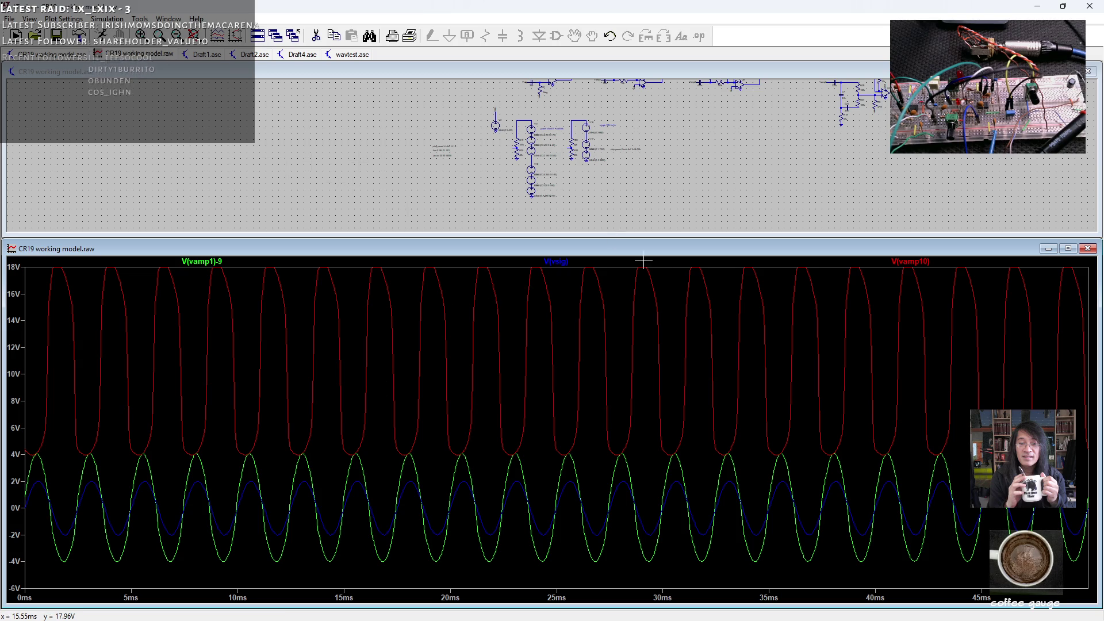
scroll(496, 126, up, 3)
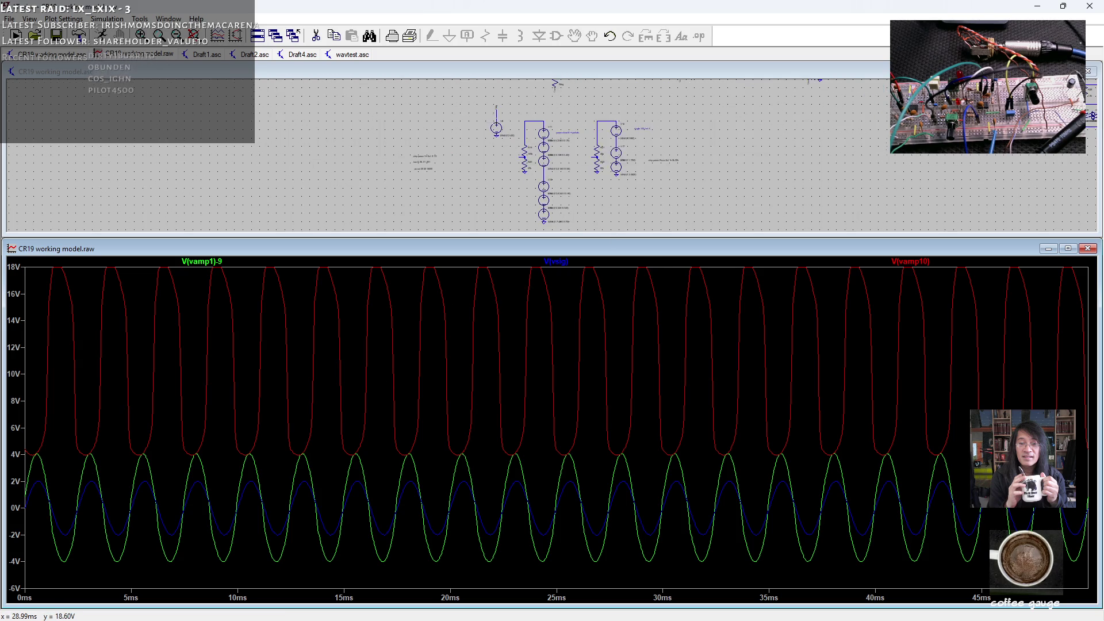
right_click(497, 127)
- Set V3's sine source to 200 Hz frequency and 1.5 V amplitude
double_click(527, 337)
text(200)
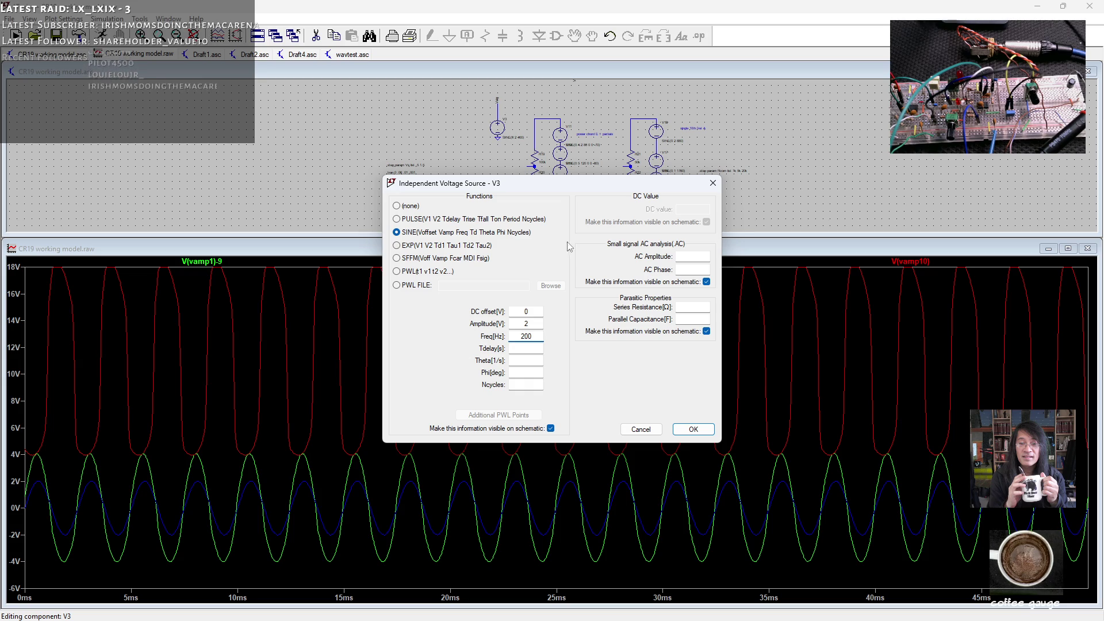
double_click(526, 323)
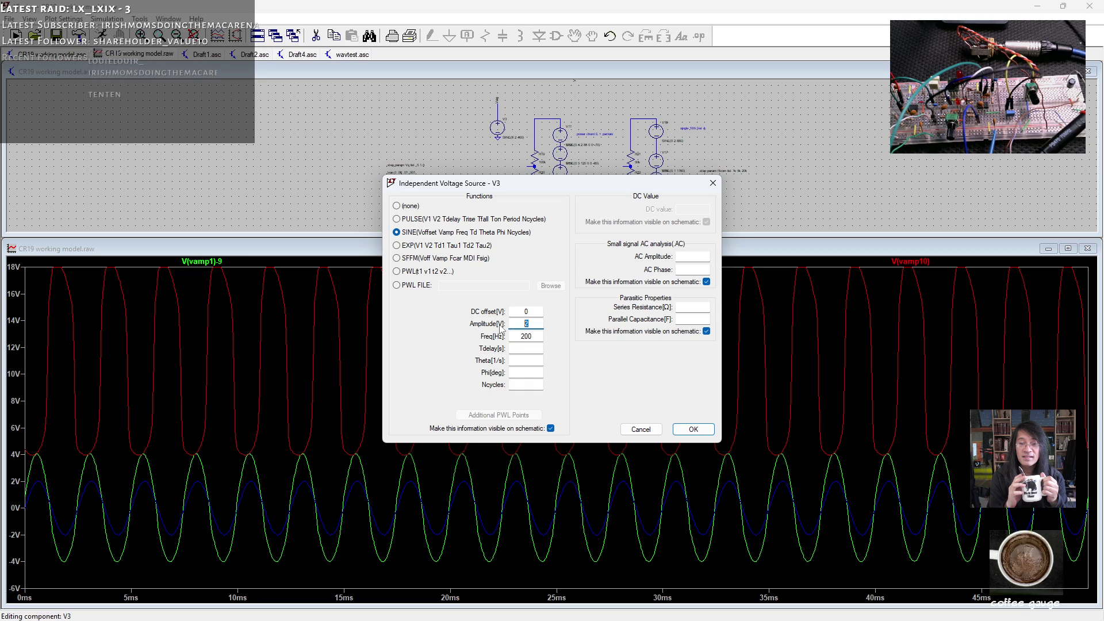
text(1.5)
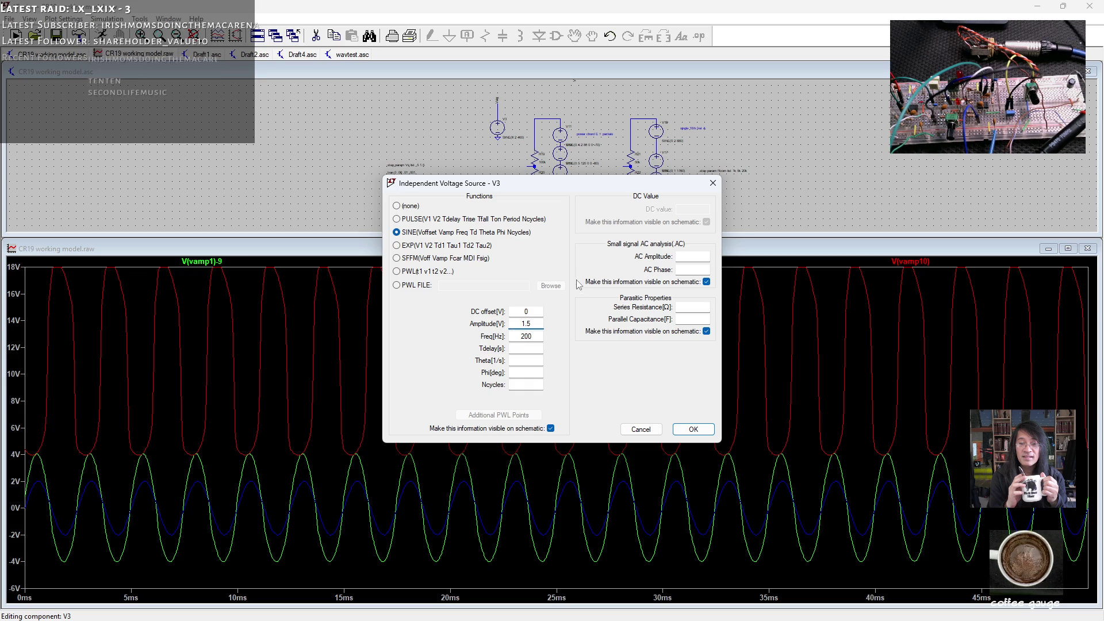
click(697, 430)
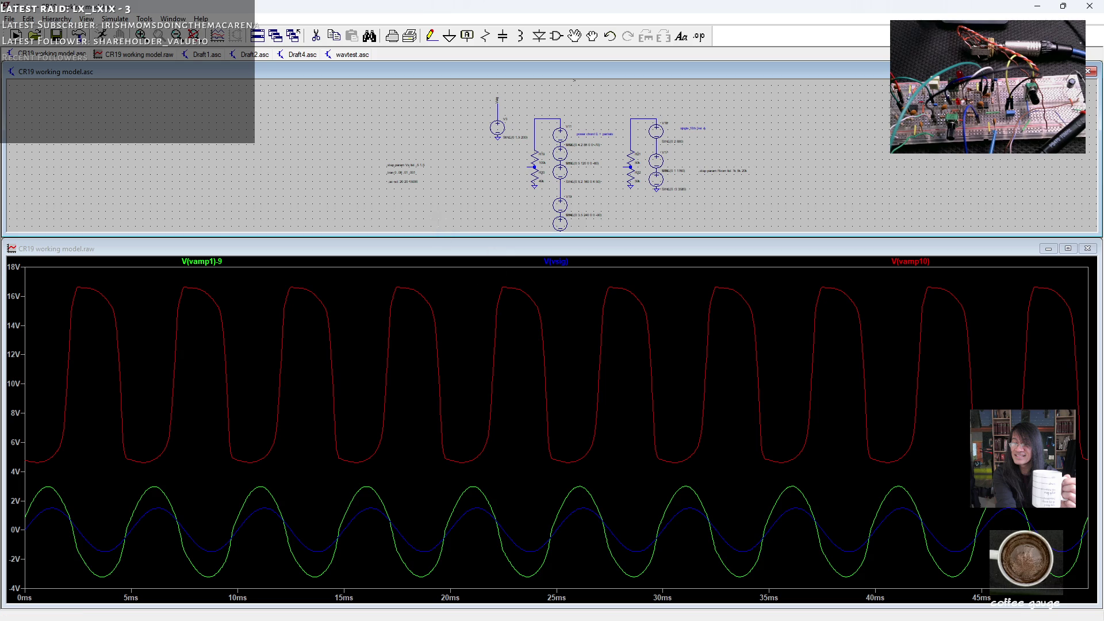
- Zoom in on the source divider, change R20 to 30k, and return to the V3/V11/V16 view
drag(575, 172, 479, 158)
drag(518, 118, 481, 119)
scroll(481, 118, up, 3)
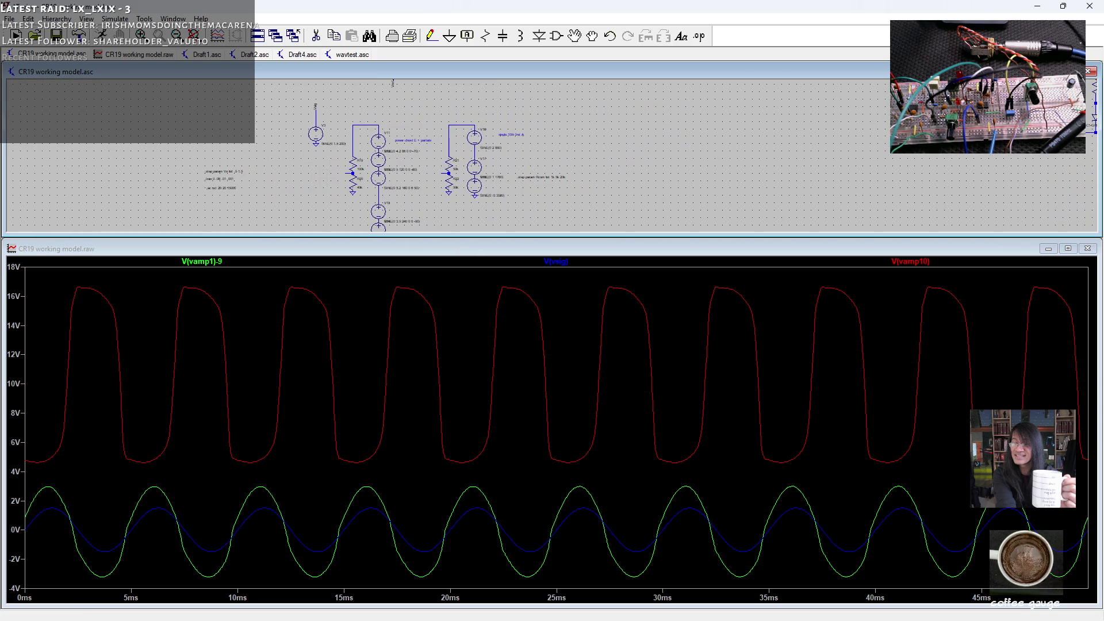
scroll(351, 178, up, 3)
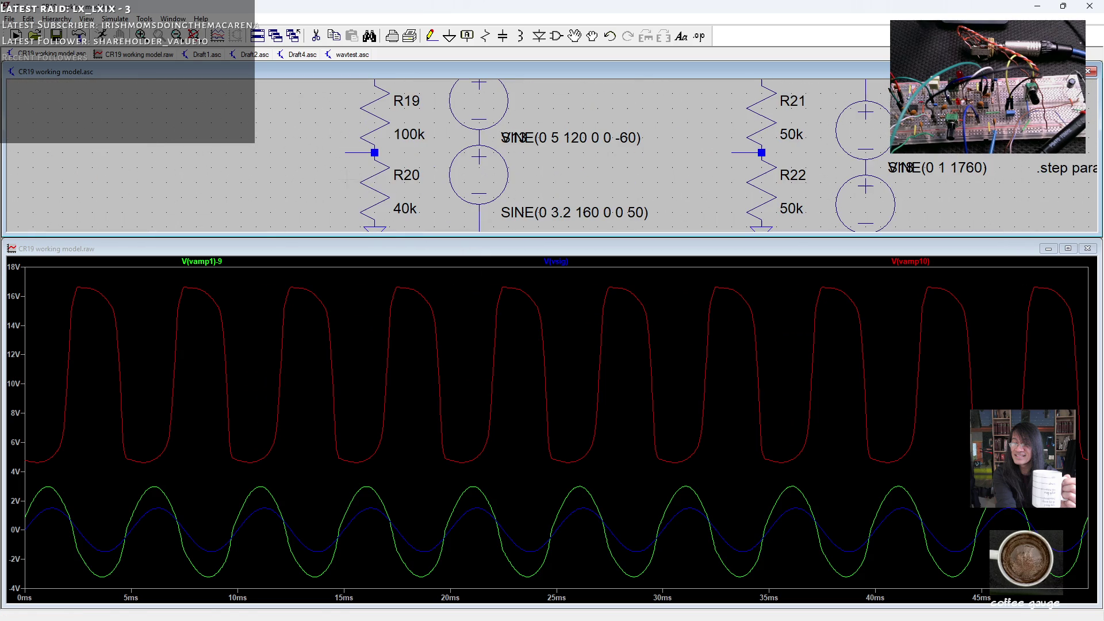
right_click(375, 186)
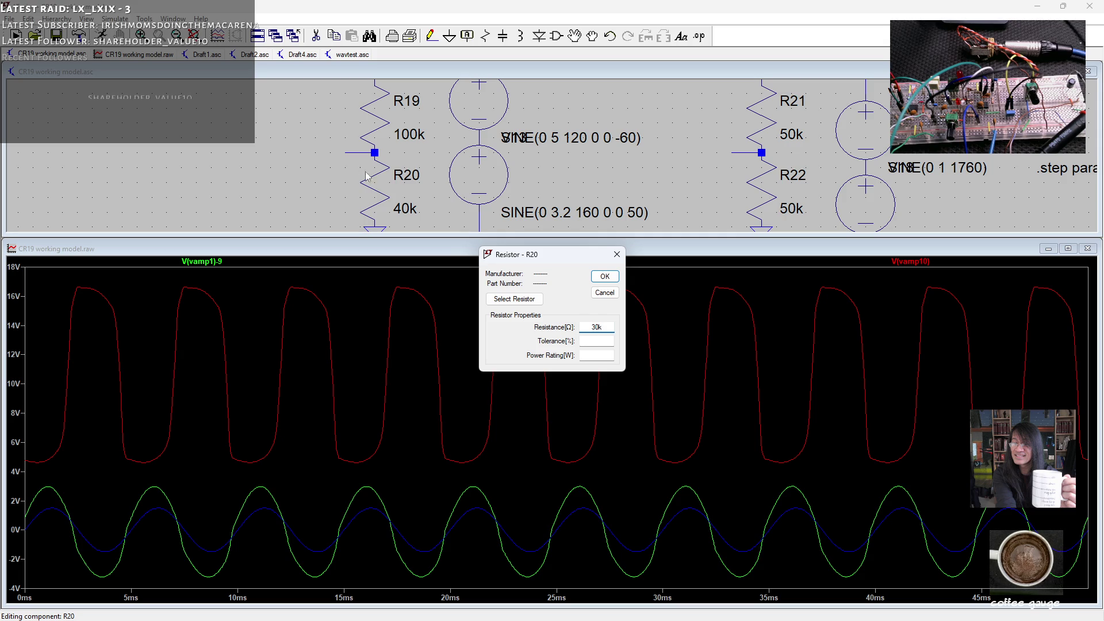
click(613, 277)
scroll(314, 166, down, 1)
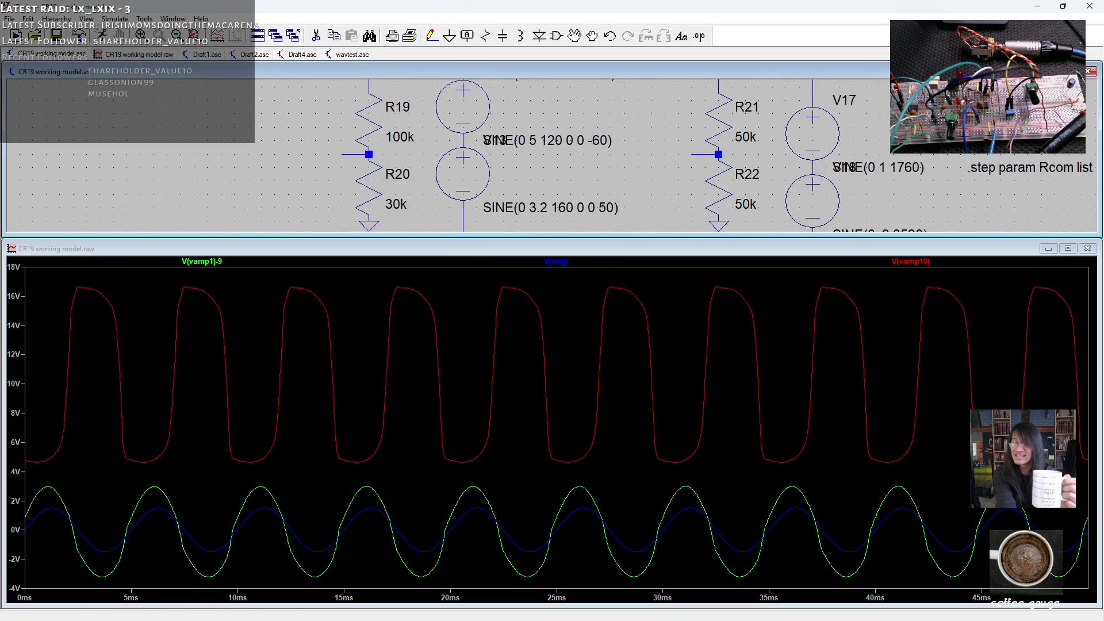
scroll(311, 140, down, 2)
drag(310, 141, 302, 224)
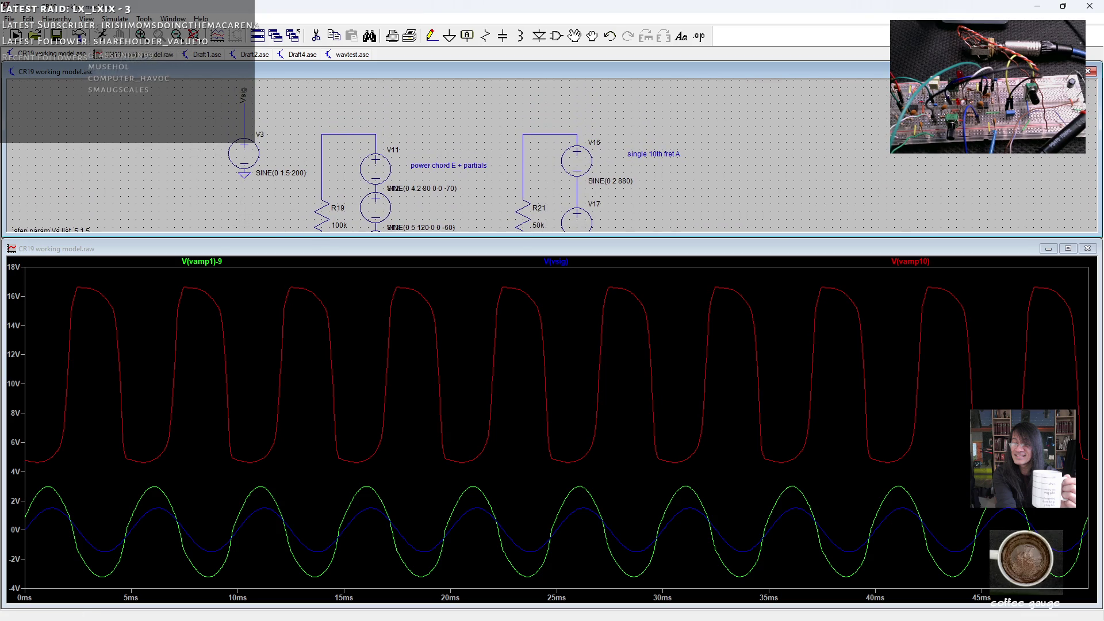
scroll(227, 155, down, 1)
- Move the Vsig label onto the R19/R20 junction and rerun the simulation
click(574, 36)
click(239, 113)
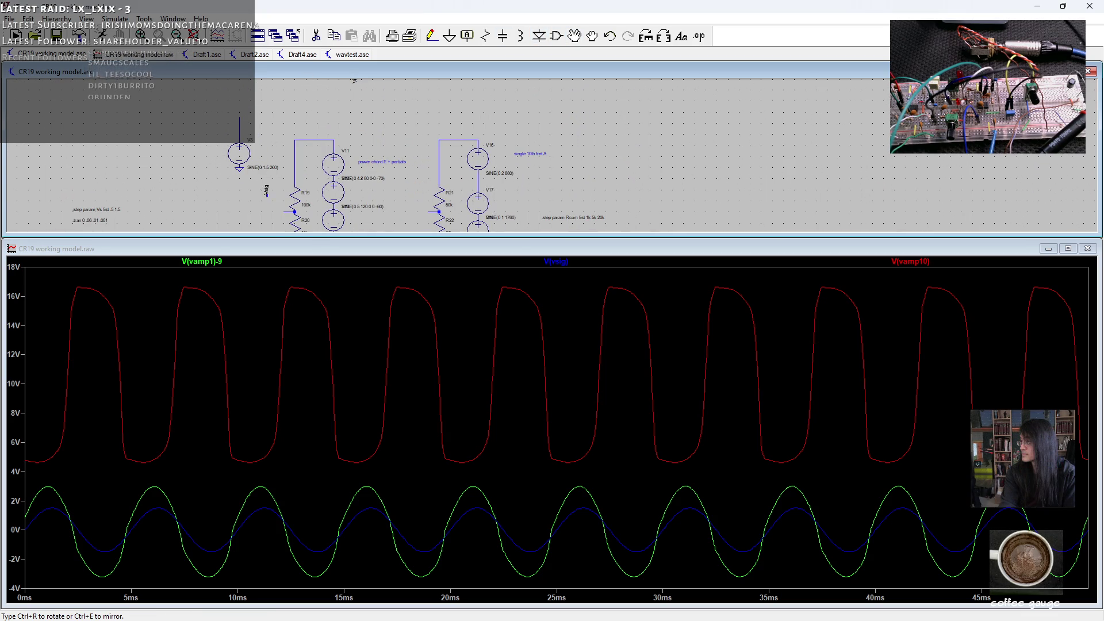
click(283, 208)
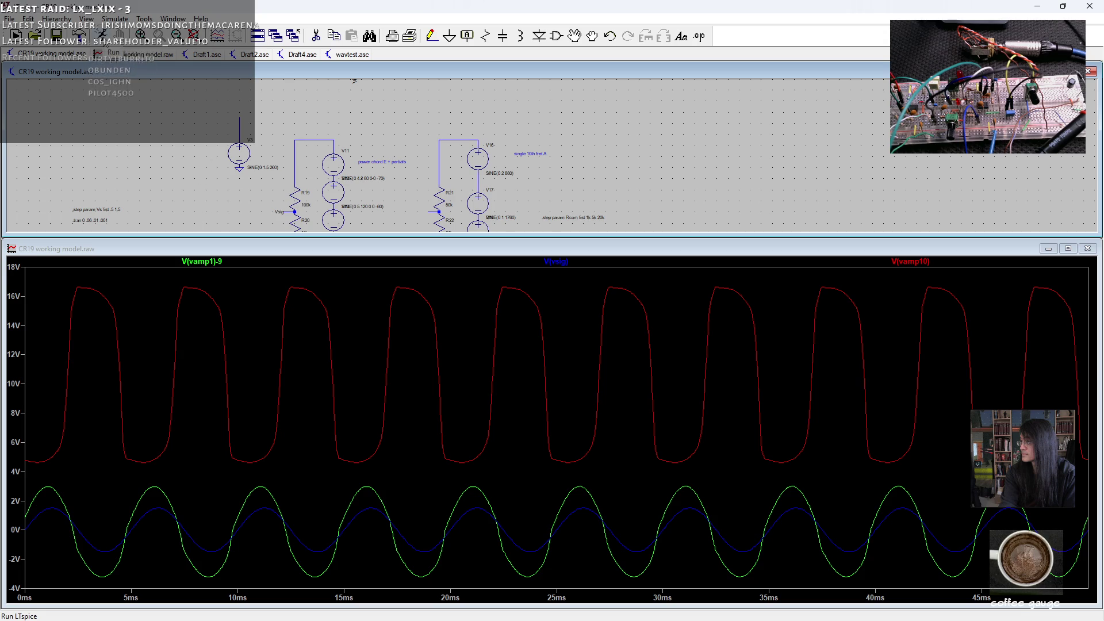
click(101, 35)
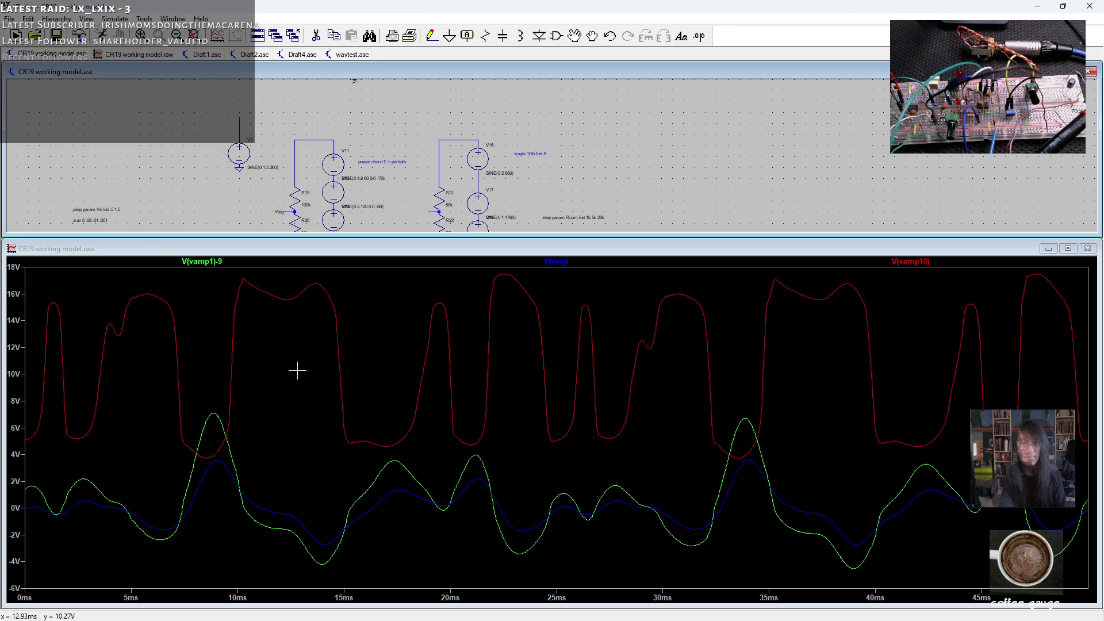
- Change the V(vamp10) trace expression to -V(vamp10), then to -V(vamp10)+9
right_click(920, 263)
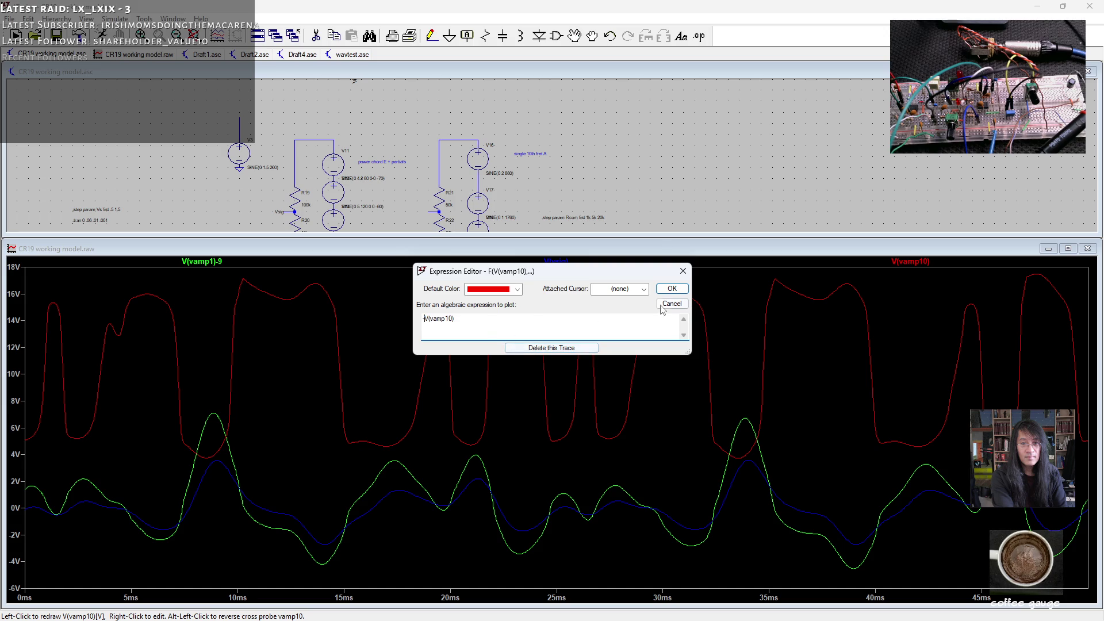
click(672, 288)
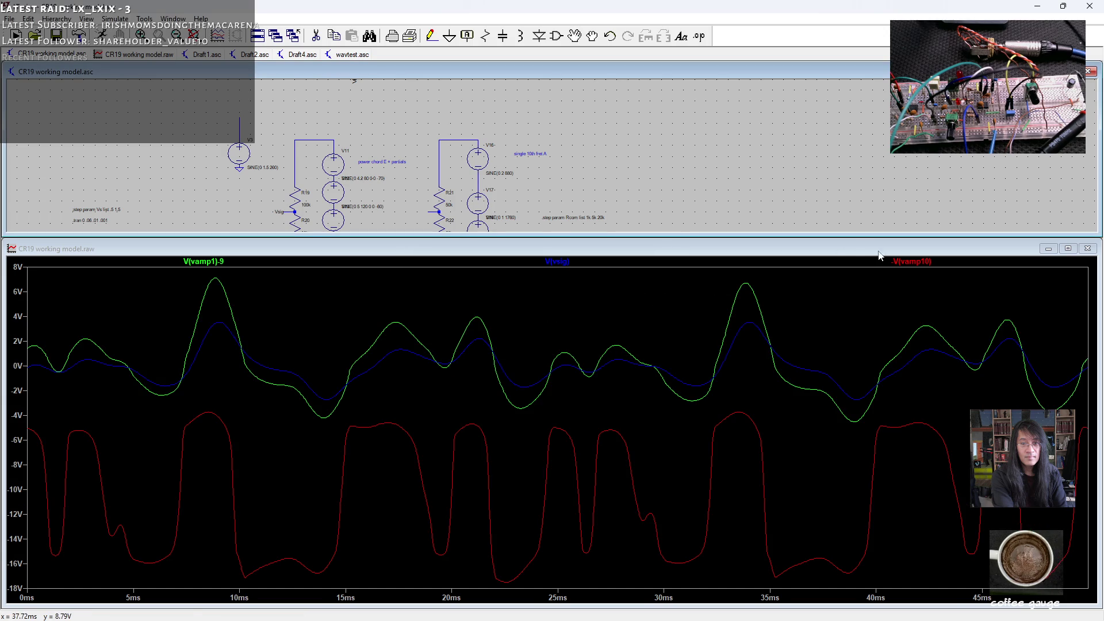
right_click(923, 264)
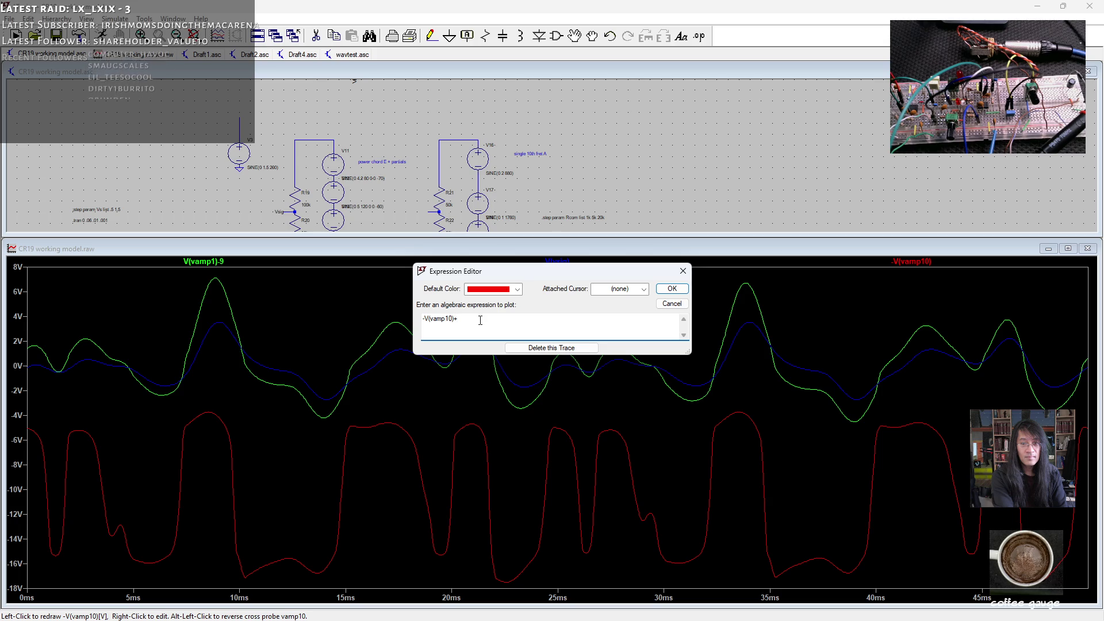
click(669, 290)
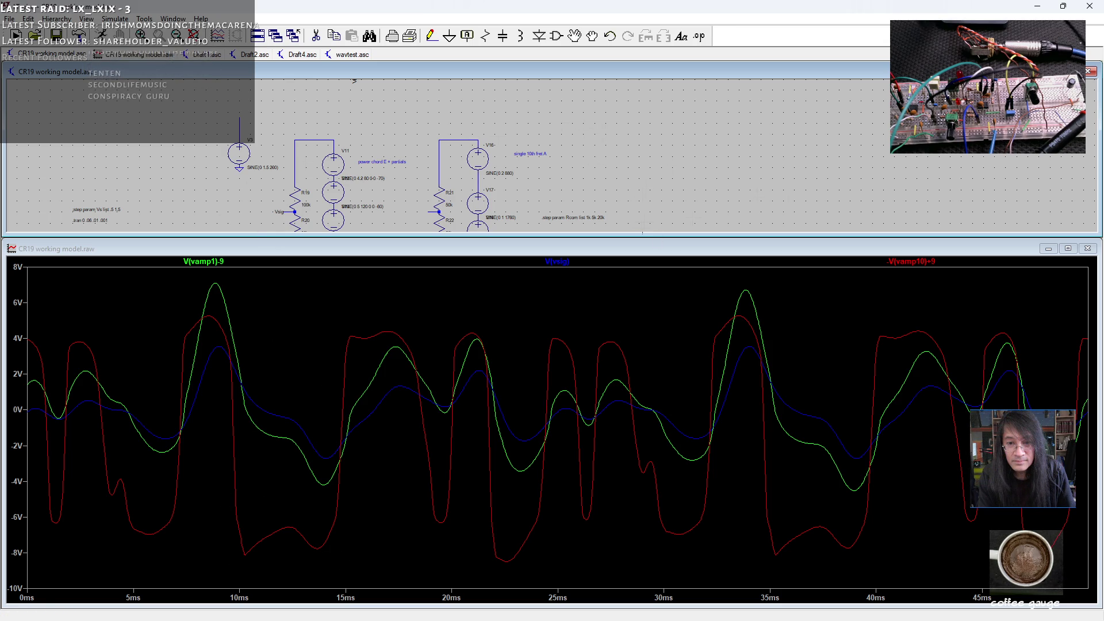
click(639, 241)
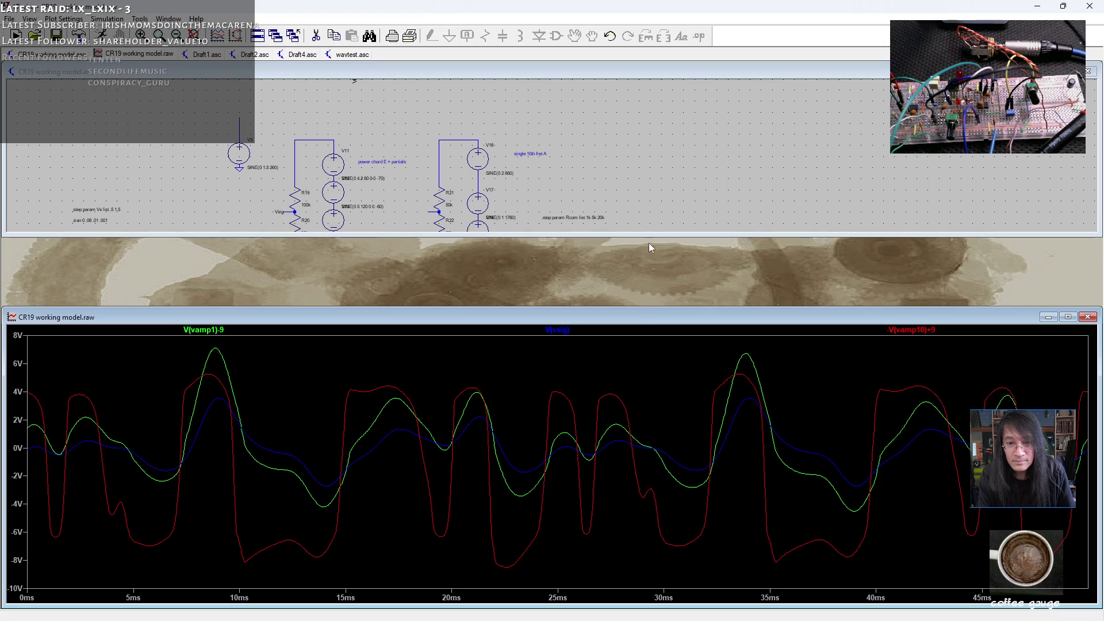
- Make the schematic pane taller and pan to the V11 and V19 source stacks near R20
drag(649, 237, 649, 362)
drag(575, 230, 477, 399)
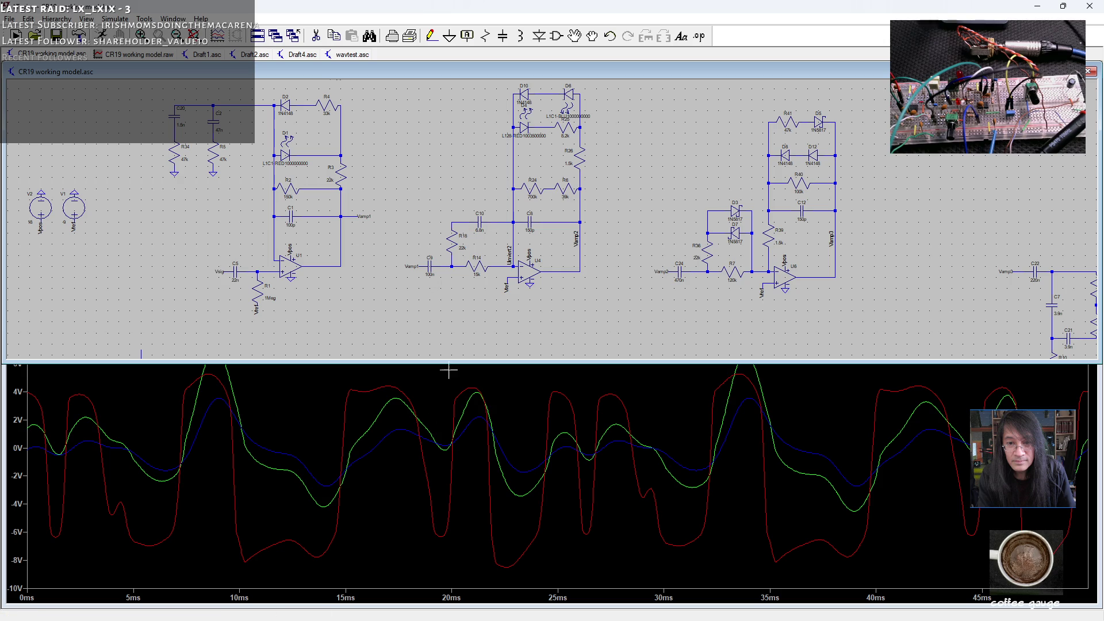
click(325, 409)
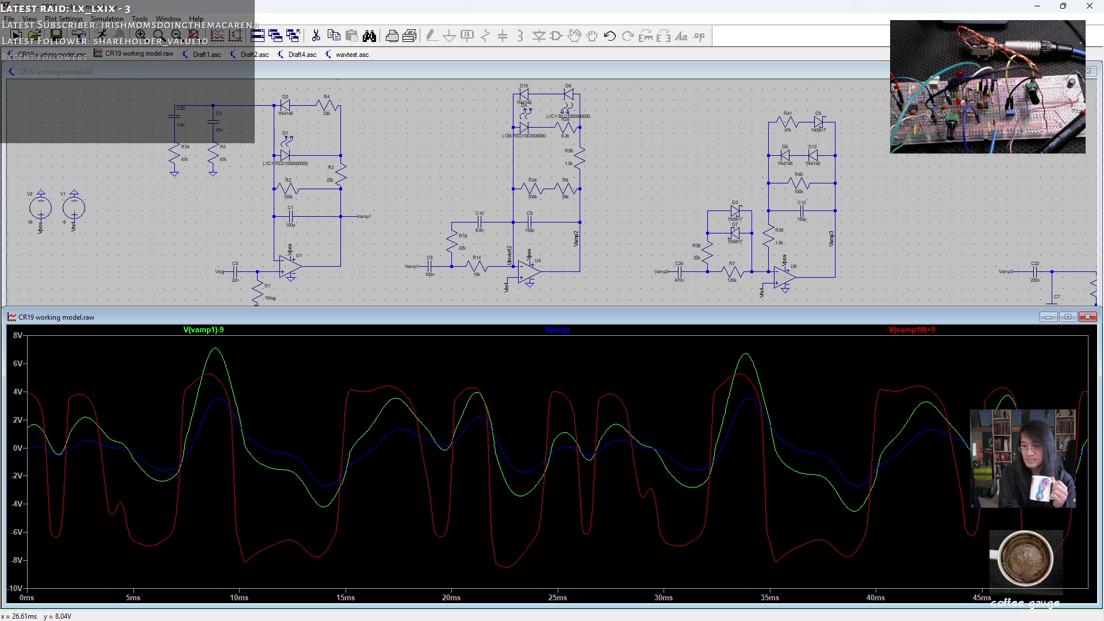
drag(633, 276, 693, 56)
drag(158, 169, 154, 161)
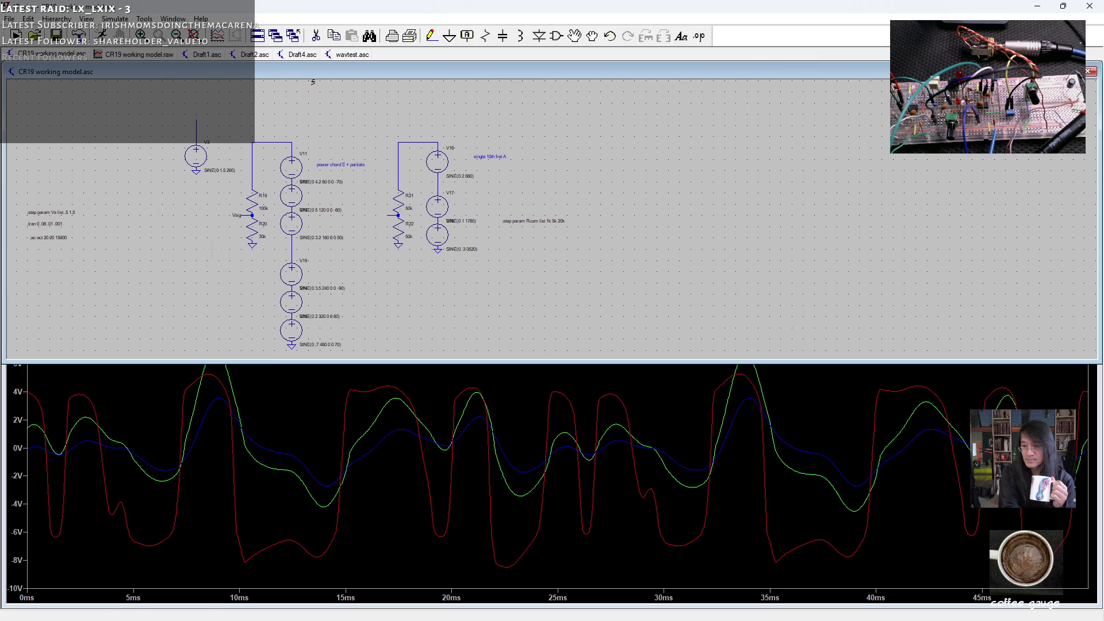
right_click(252, 228)
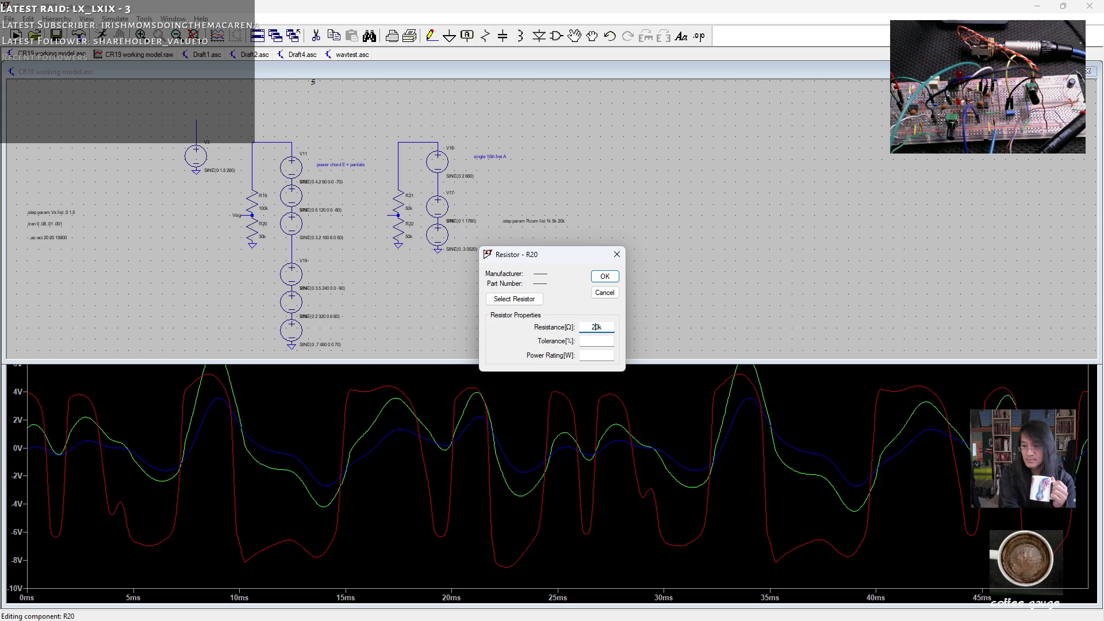
- Set R20 to 20k, rerun the simulation, and bring the waveform window forward
click(605, 277)
click(106, 35)
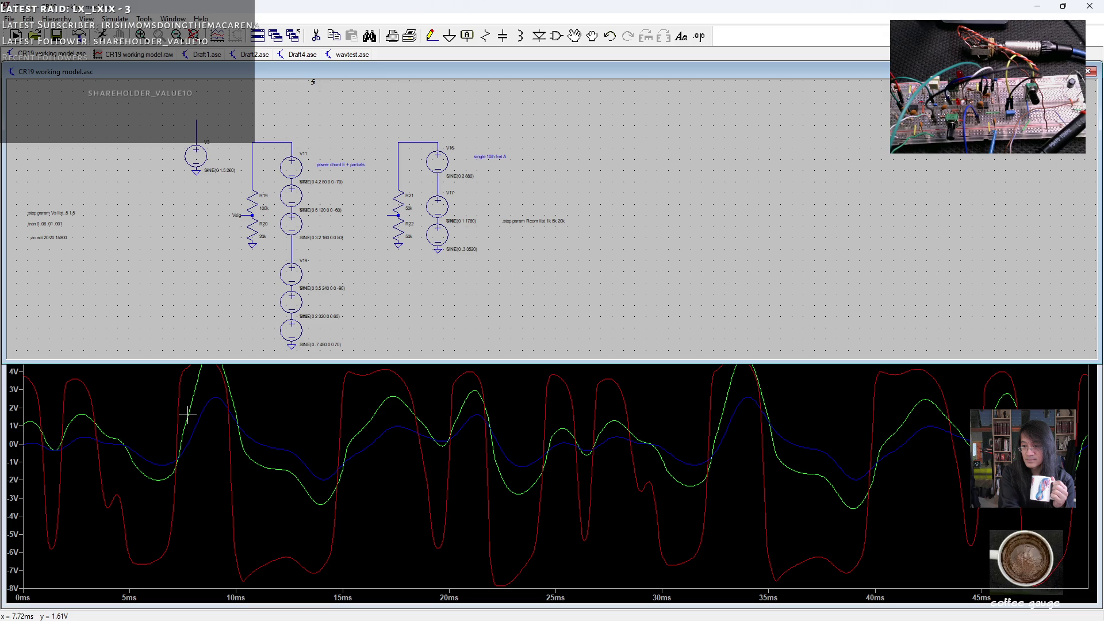
click(136, 411)
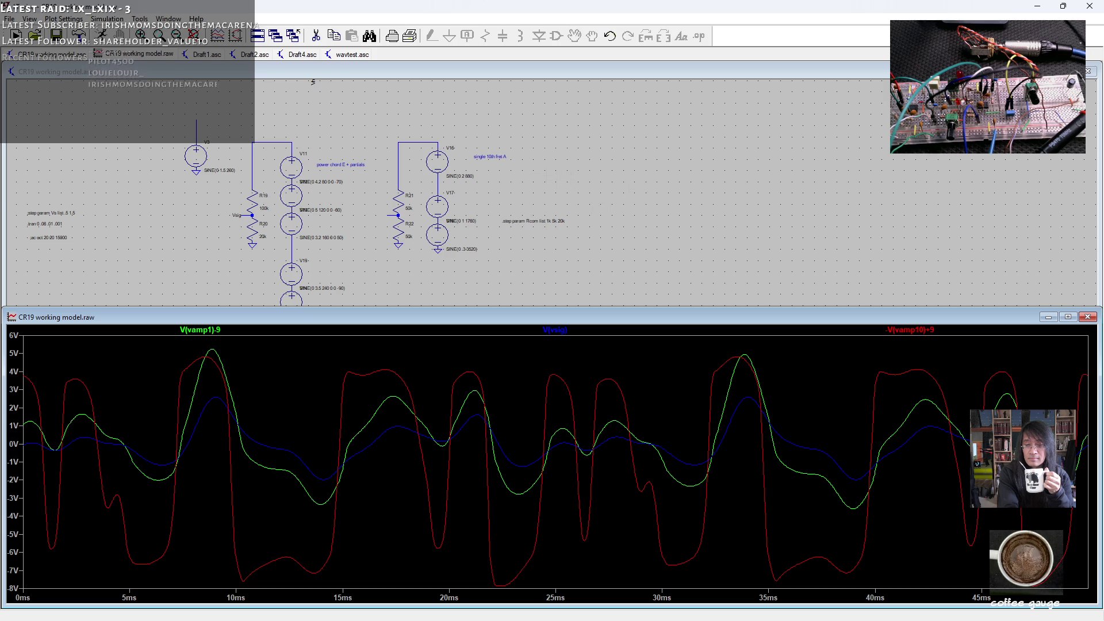
scroll(626, 164, down, 1)
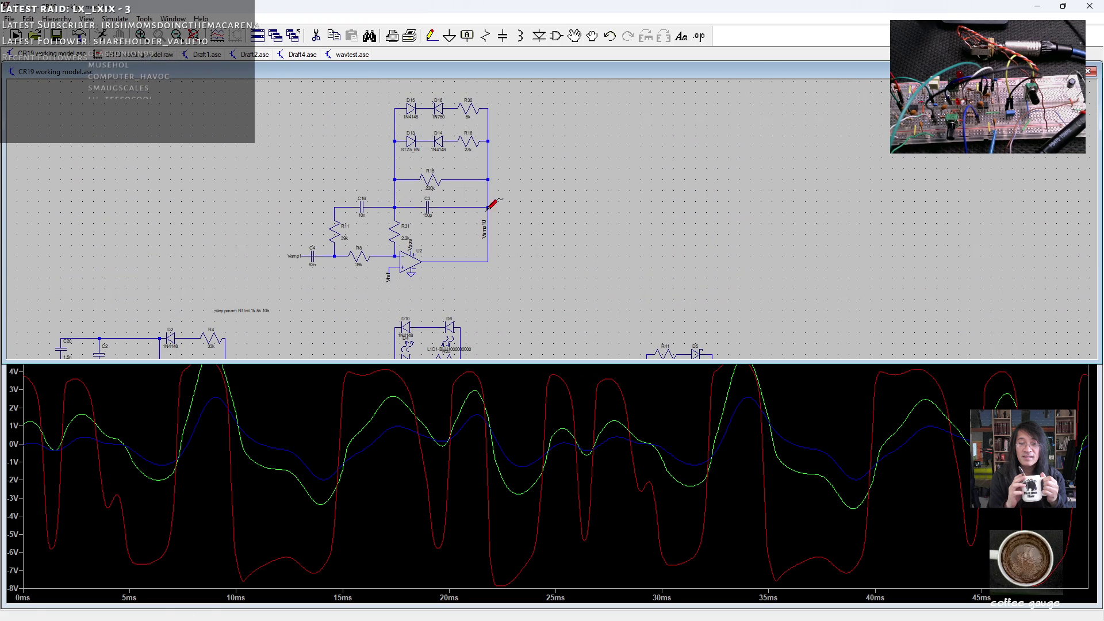
- Zoom onto the U2 op-amp Vamp10 clipping stage, then switch over to LiveSPICE
scroll(452, 115, up, 3)
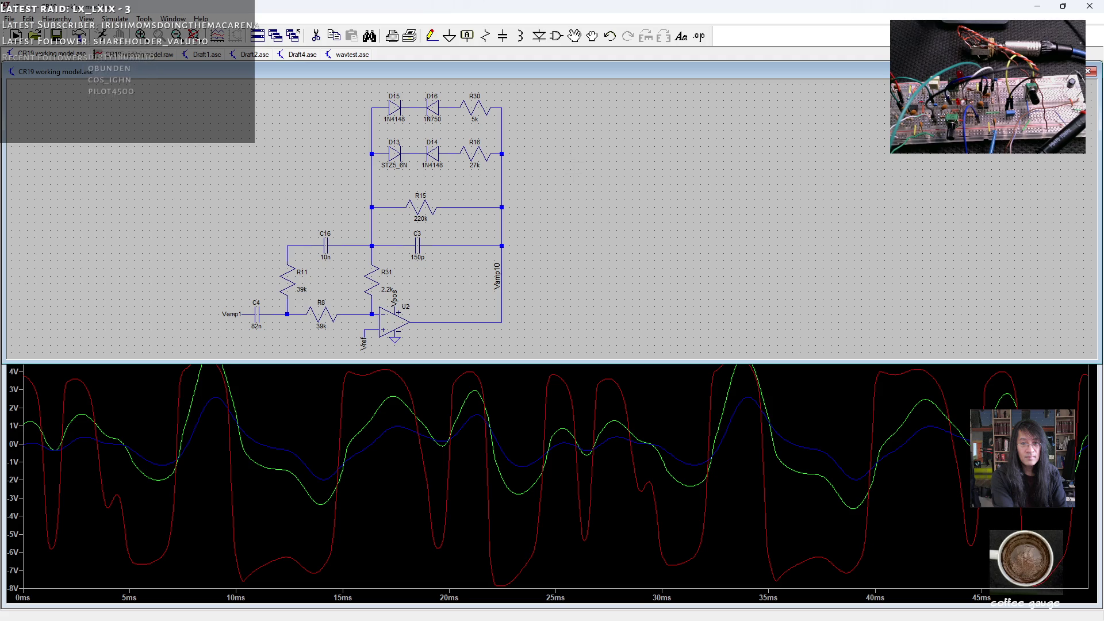
key(alt+Tab)
- Open the 'overdrive AB 2' schematic and zoom to the X5 stage with its red and blue LEDs
scroll(500, 306, down, 3)
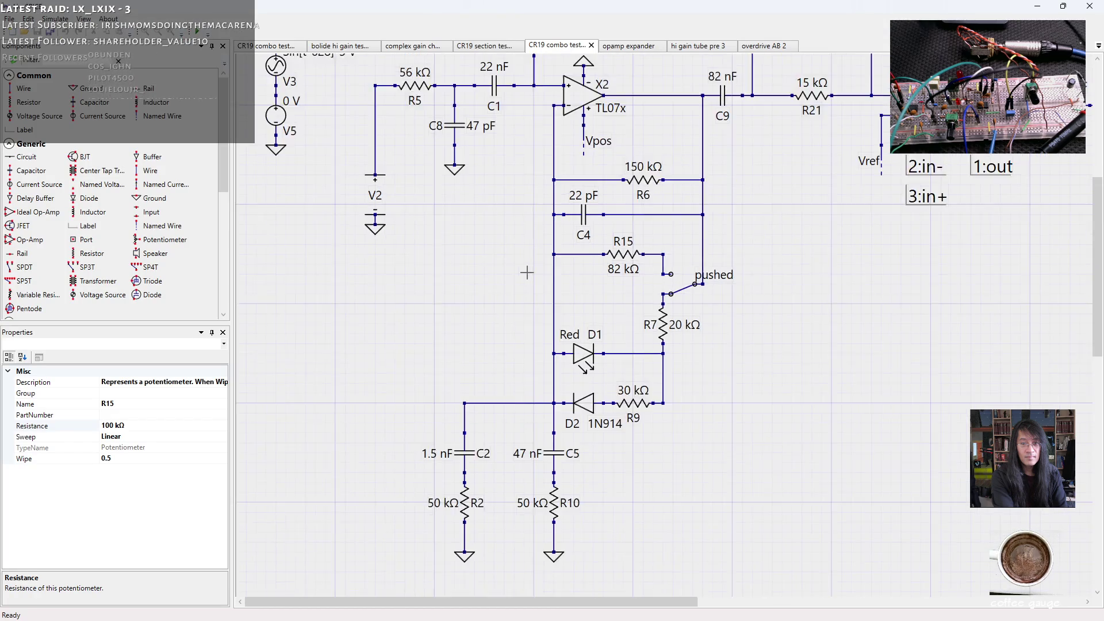
click(768, 46)
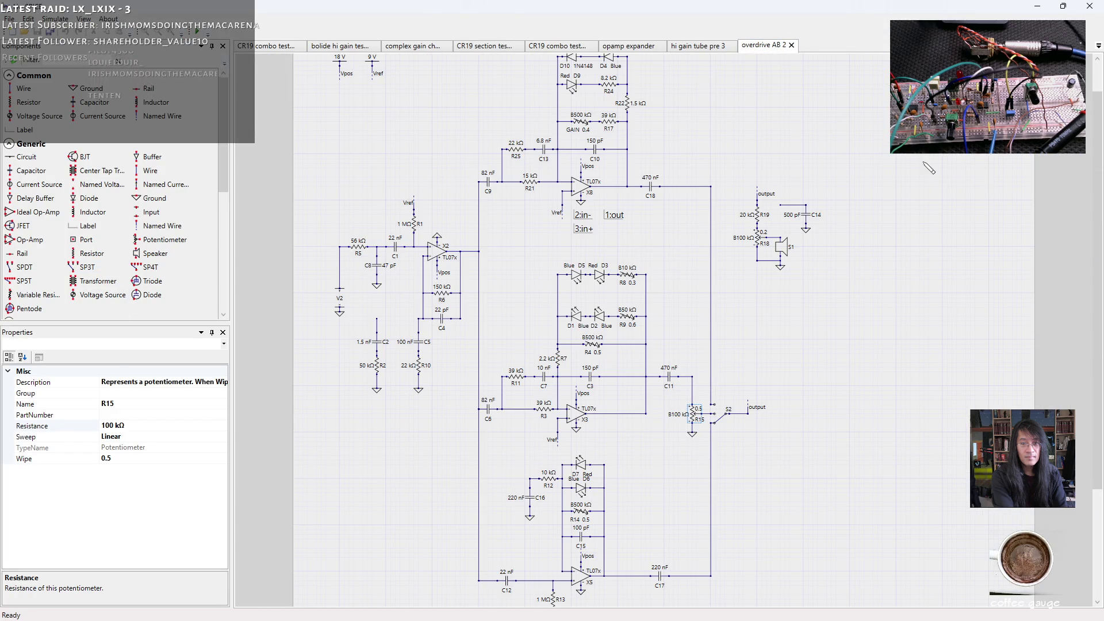
scroll(941, 249, down, 1)
scroll(938, 249, up, 1)
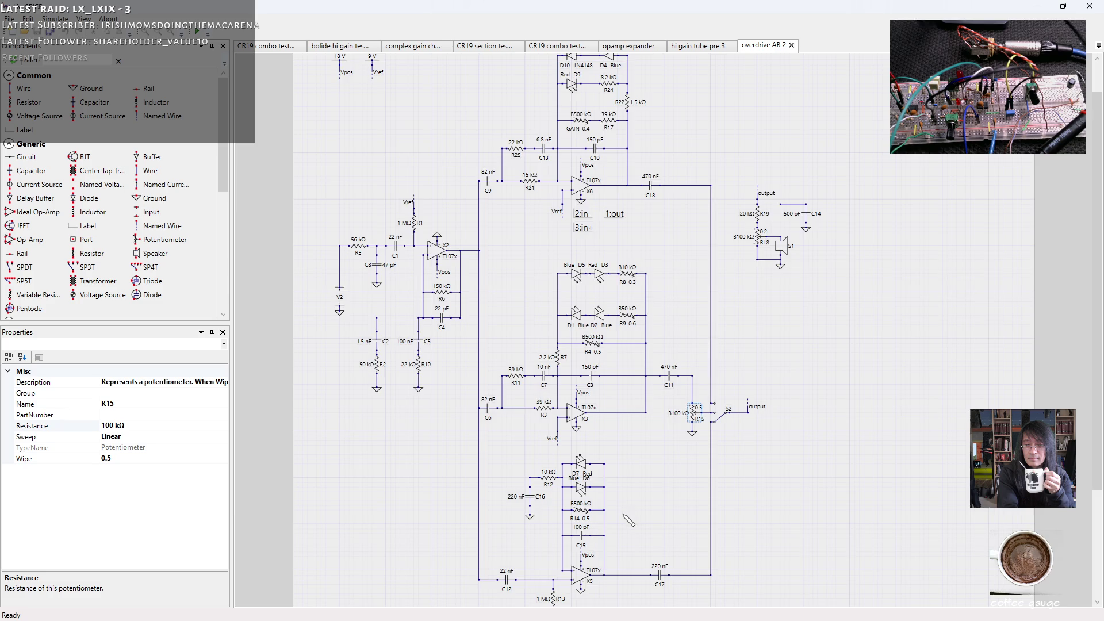
scroll(627, 519, up, 3)
drag(1097, 371, 1097, 438)
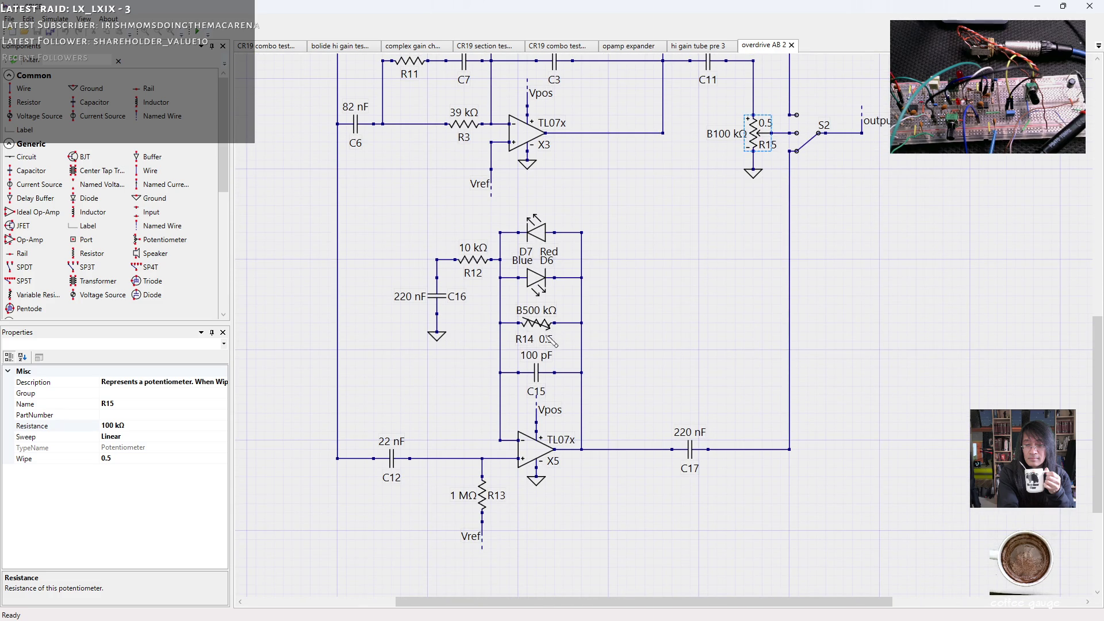